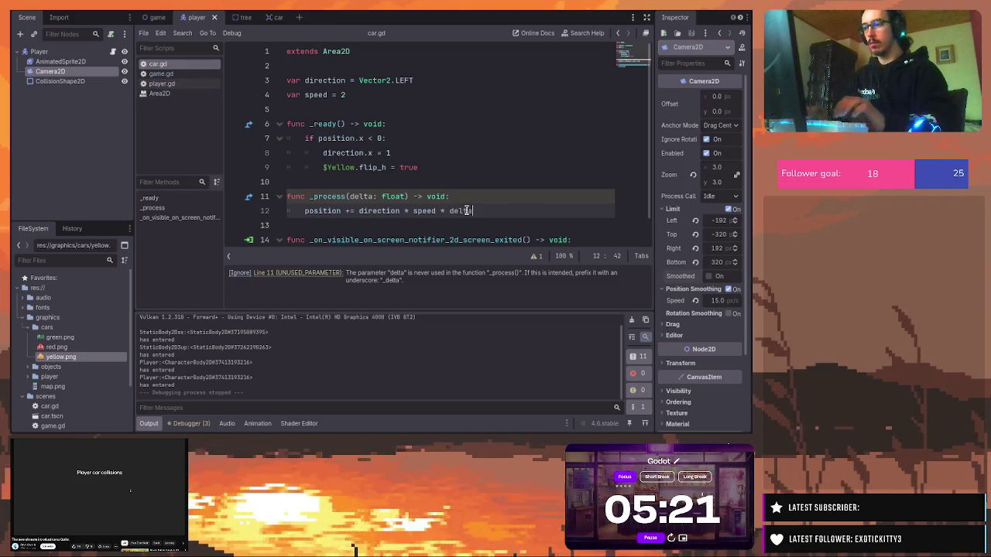
Save car.gd with line 12 as 'position += direction * speed * delta' and run the game
{"action": "key", "text": "Escape"}
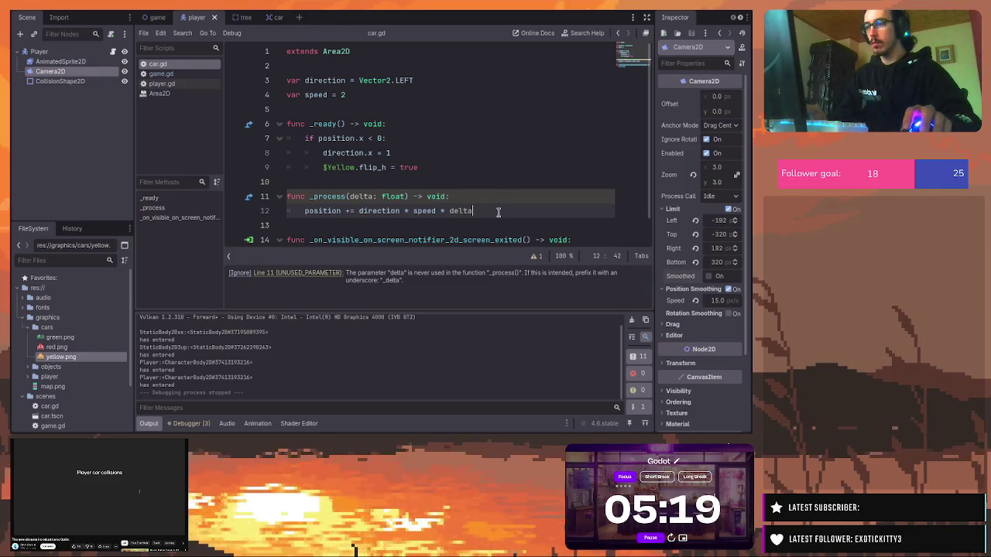
{"action": "key", "text": "ctrl+s"}
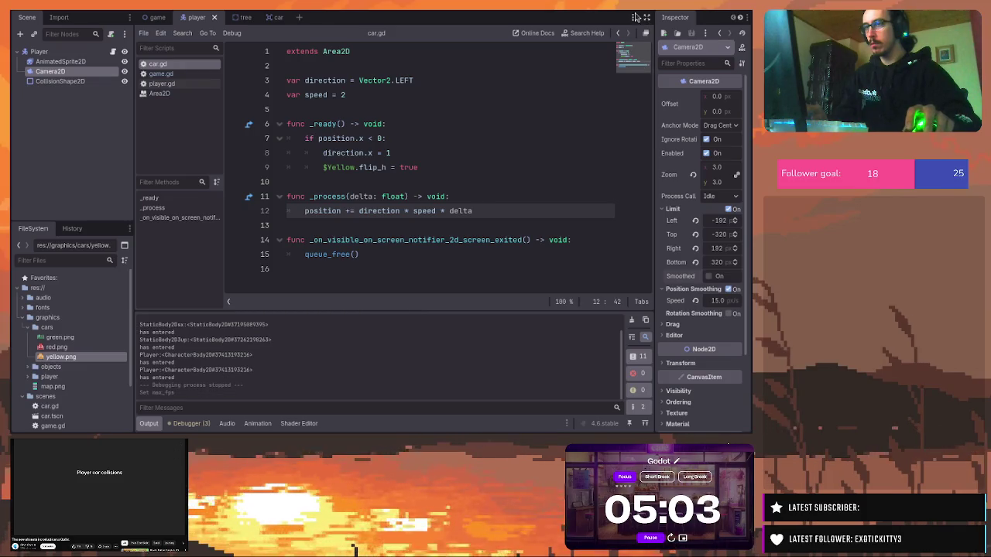
{"action": "key", "text": "F5"}
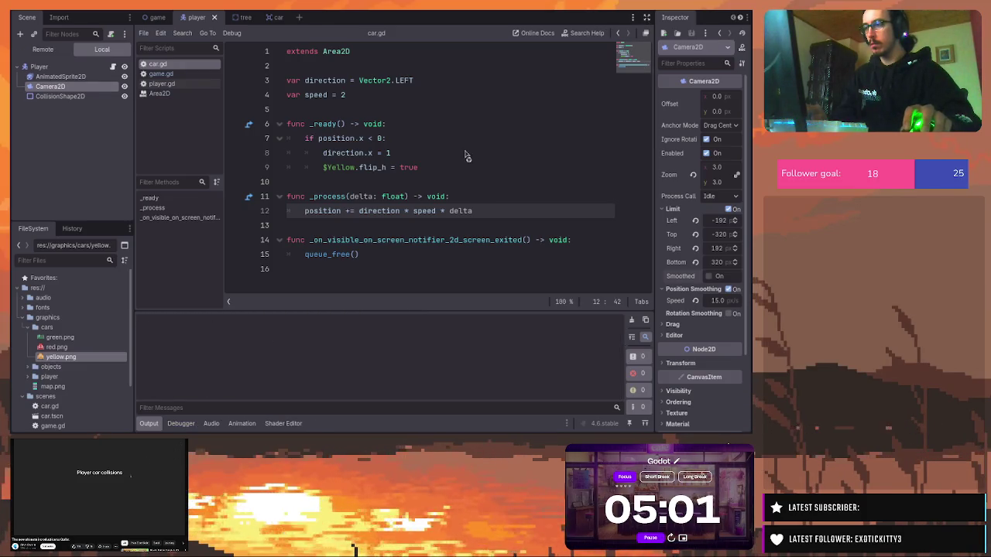
Stop the test run and remove the stray 'd' typed after delta on line 12
{"action": "type", "text": "d"}
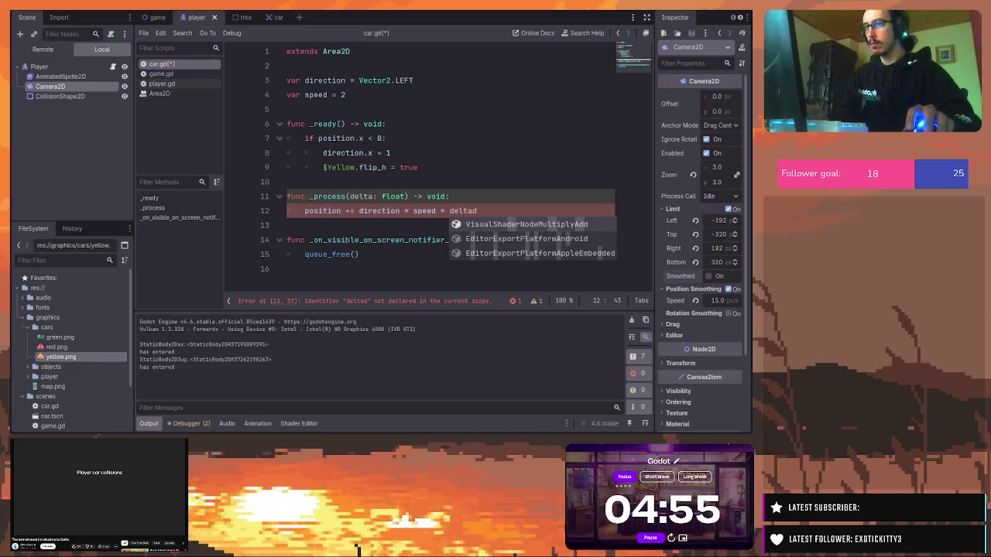
{"action": "key", "text": "F8"}
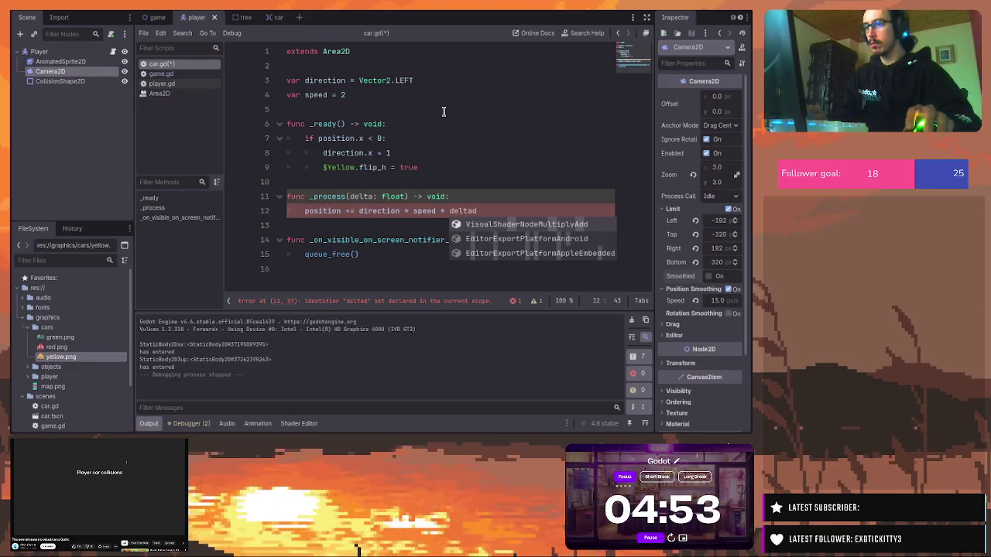
{"action": "key", "text": "BackSpace"}
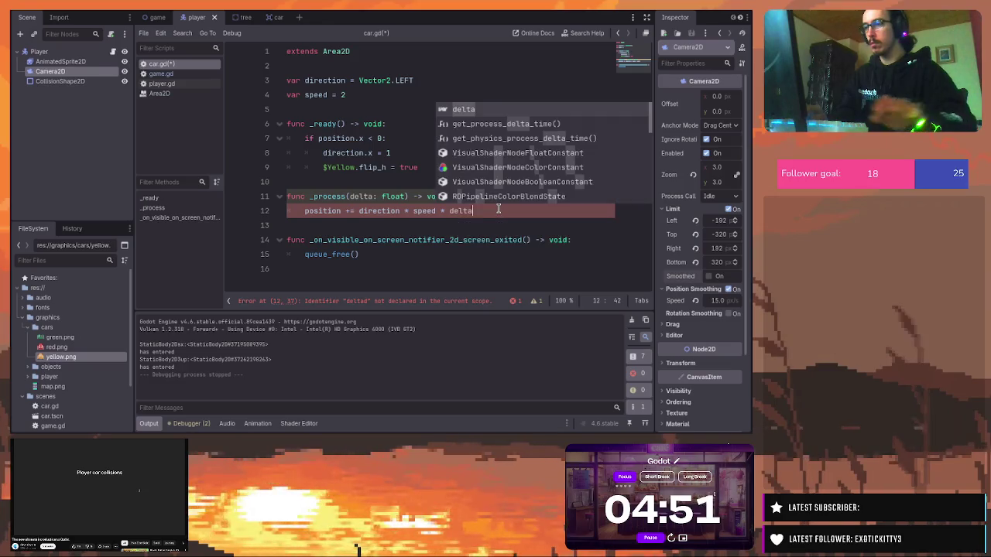
{"action": "left_click", "coordinate": [374, 93]}
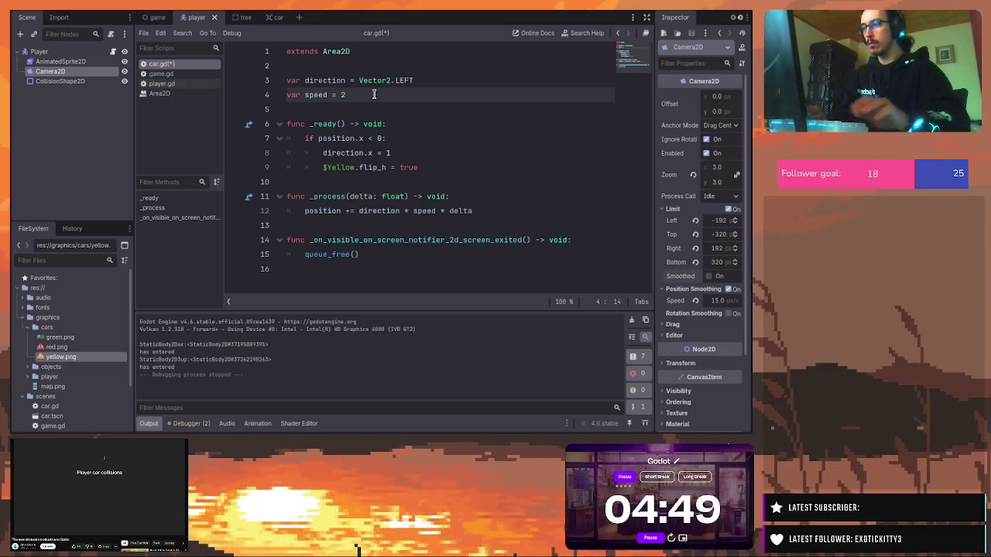
{"action": "type", "text": "10"}
Change the car speed from 2 to 100, then run and stop the game to test it
{"action": "key", "text": "BackSpace"}
{"action": "type", "text": "100"}
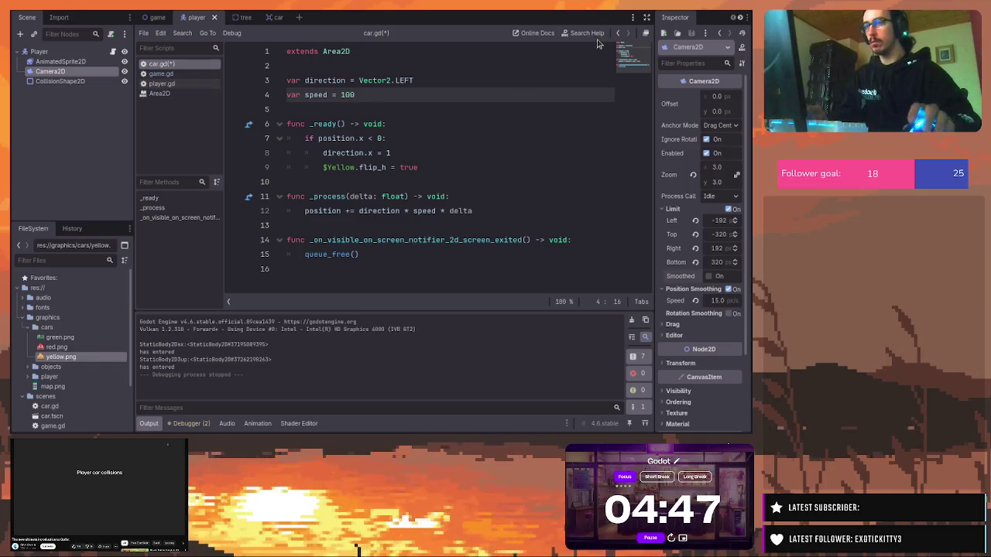
{"action": "key", "text": "F5"}
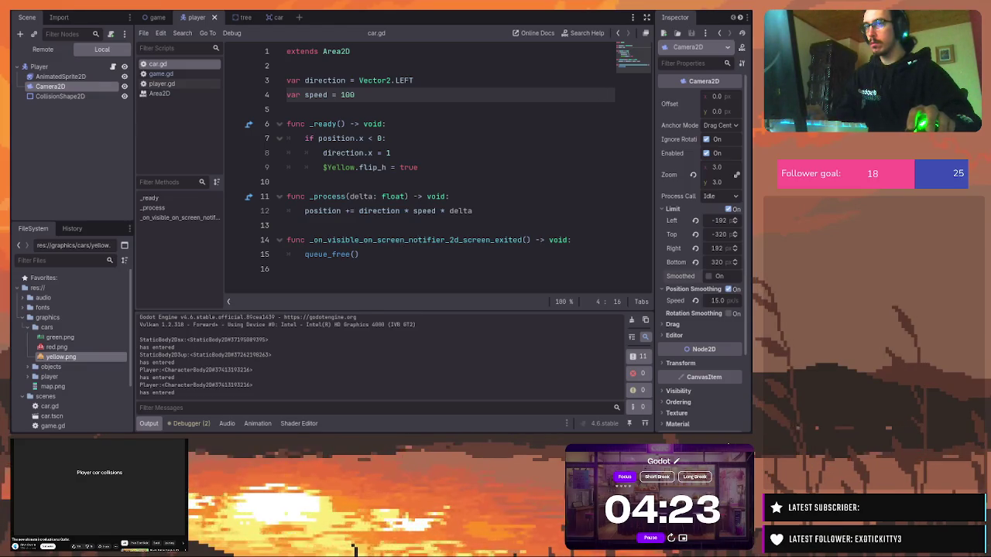
{"action": "key", "text": "F8"}
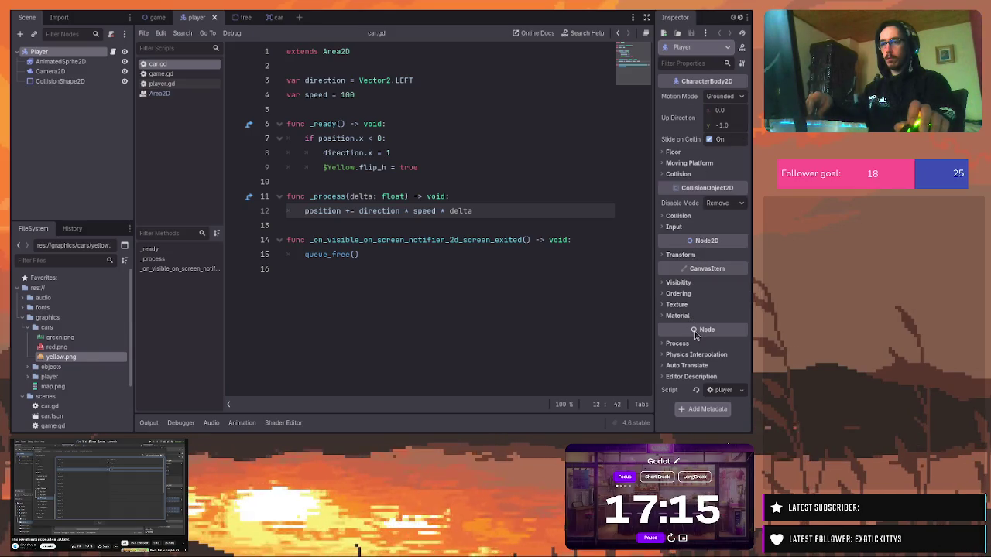
Expand the Player's Visibility properties in the Inspector
{"action": "left_click", "coordinate": [679, 284]}
Look through the Player's Visibility, Texture and Process properties in the Inspector
{"action": "left_click", "coordinate": [682, 284]}
{"action": "left_click", "coordinate": [682, 284]}
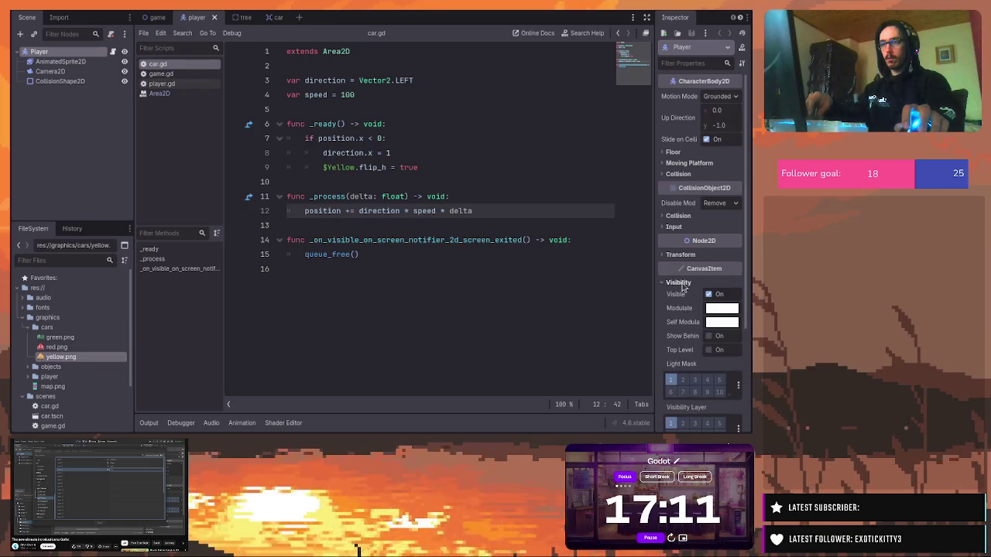
{"action": "scroll", "coordinate": [694, 375], "scroll_direction": "down", "scroll_amount": 3}
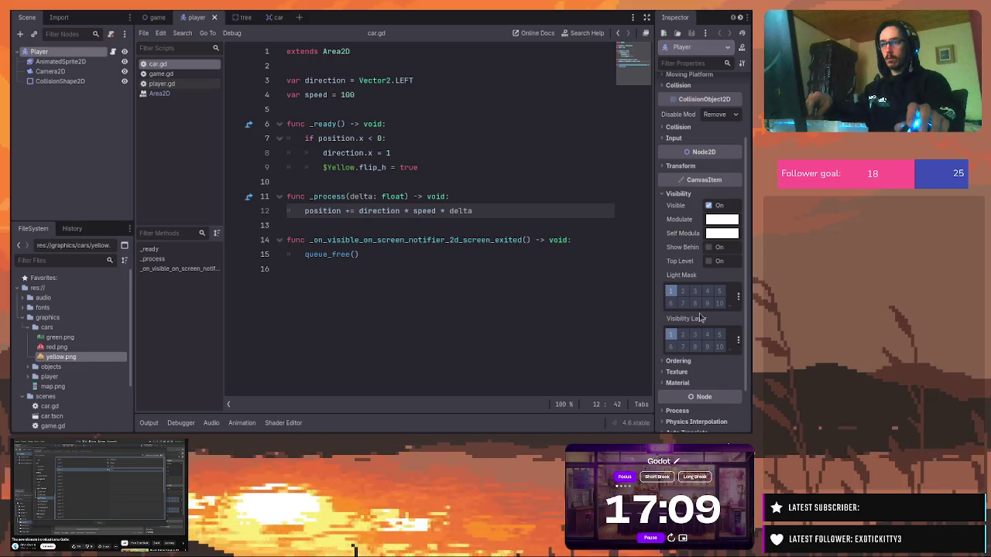
{"action": "left_click", "coordinate": [684, 193]}
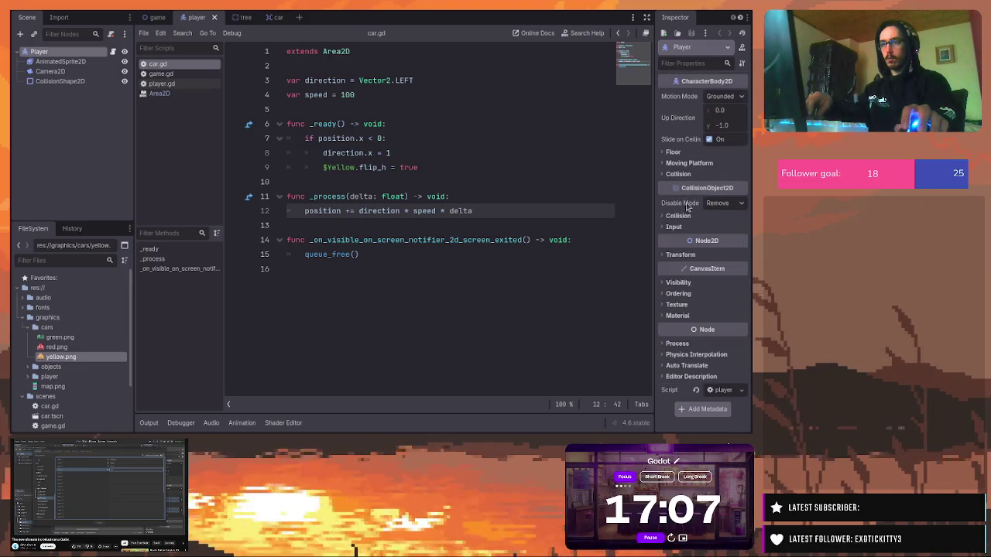
{"action": "left_click", "coordinate": [677, 304]}
{"action": "left_click", "coordinate": [677, 304]}
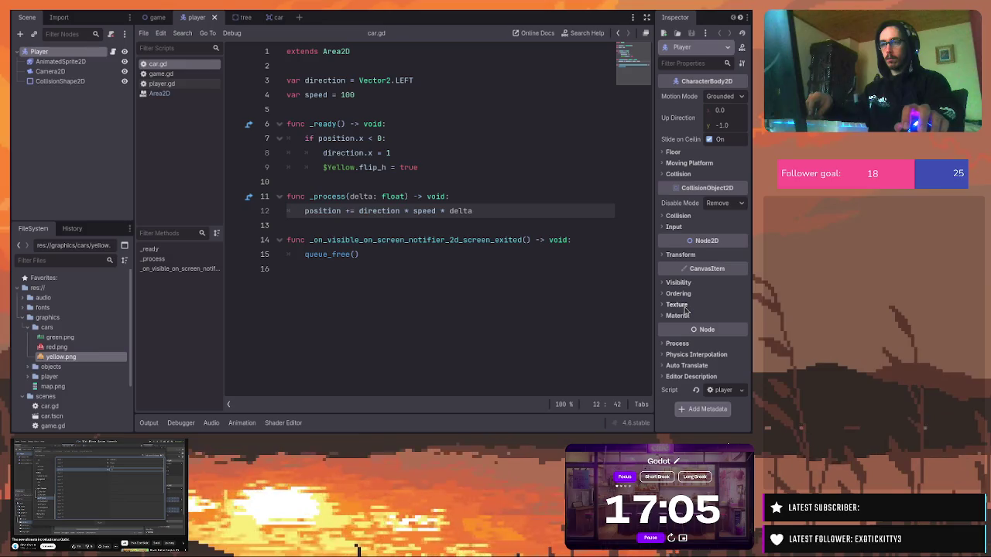
{"action": "left_click", "coordinate": [687, 343]}
{"action": "left_click", "coordinate": [687, 344]}
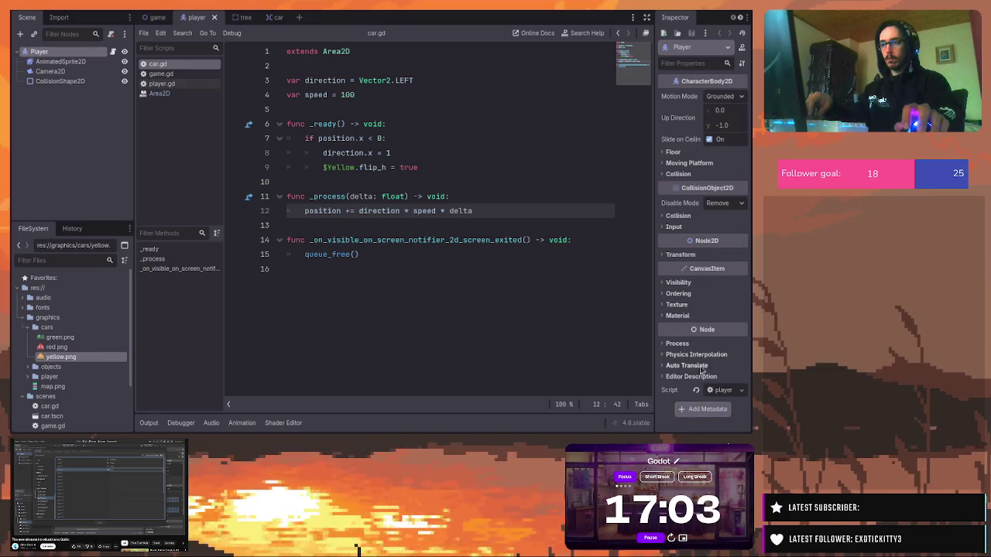
Move the Player to collision layer 2 with mask layers 1, 3 and 4, and save
{"action": "left_click", "coordinate": [679, 216]}
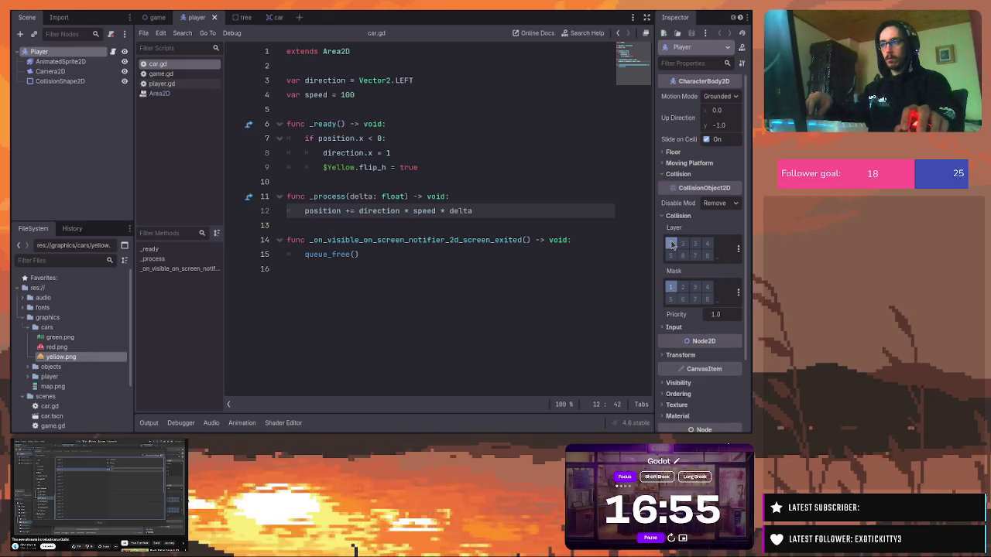
{"action": "left_click", "coordinate": [671, 244]}
{"action": "left_click", "coordinate": [680, 244]}
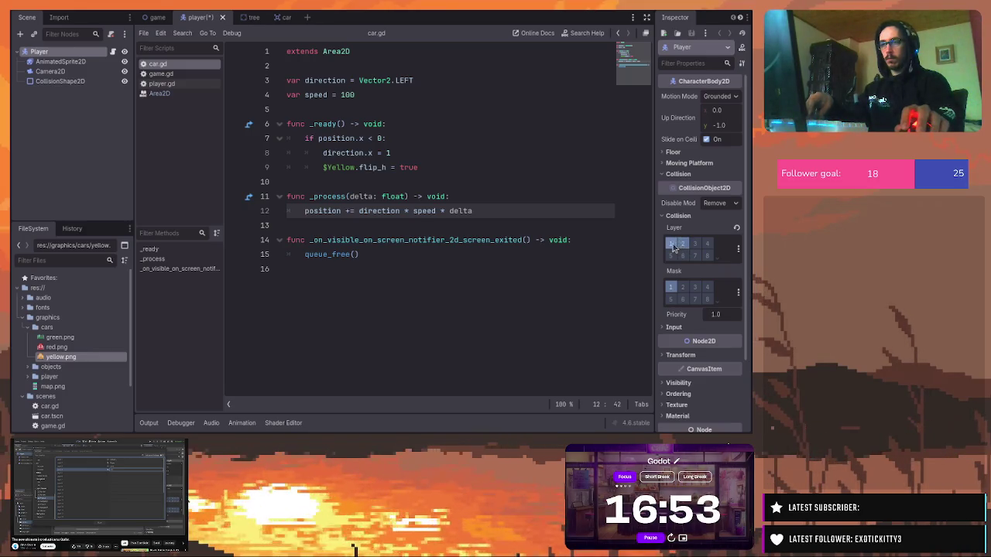
{"action": "left_click", "coordinate": [694, 288]}
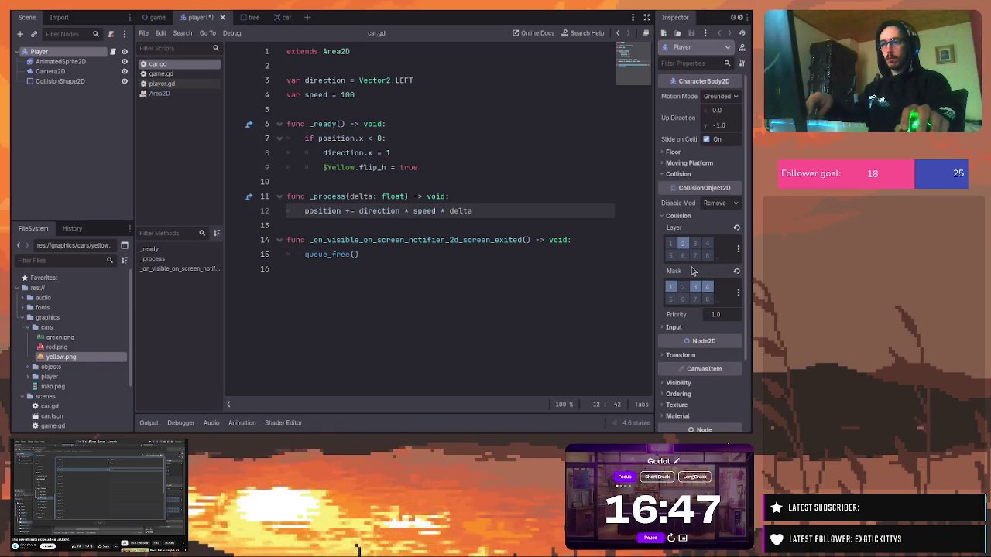
{"action": "key", "text": "ctrl+s"}
In the tree scene, turn off the Tree's Mask bit 1, leaving its collision mask empty
{"action": "left_click", "coordinate": [252, 17]}
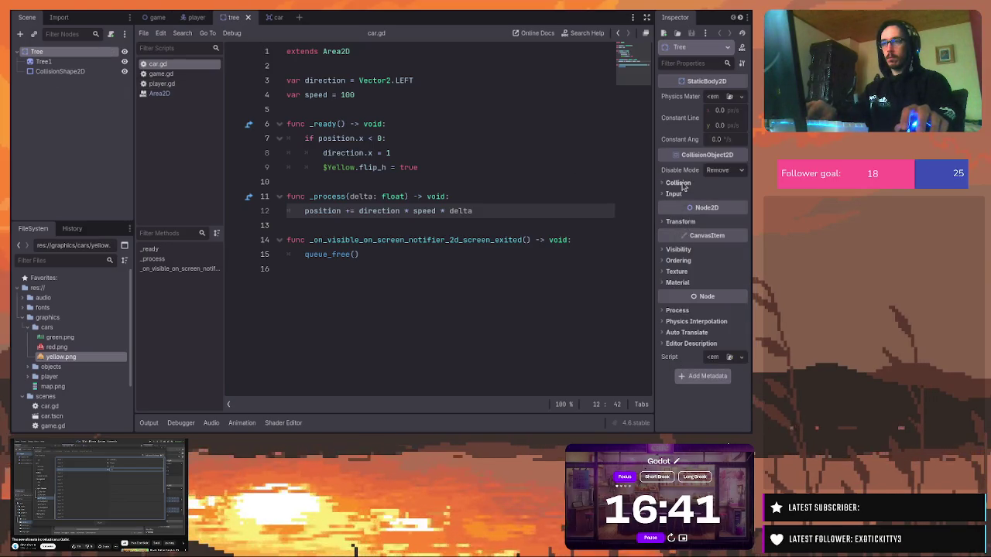
{"action": "left_click", "coordinate": [679, 183]}
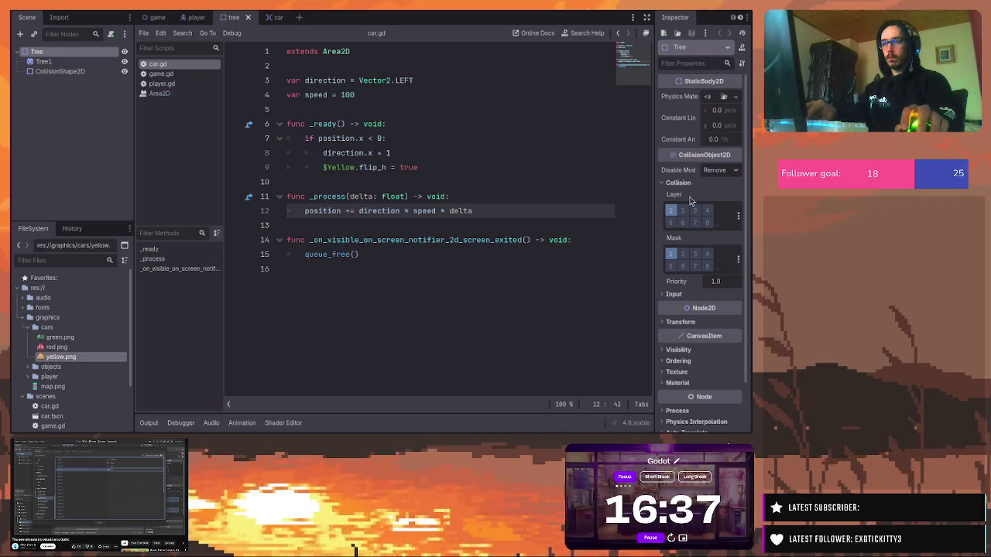
{"action": "left_click", "coordinate": [676, 258]}
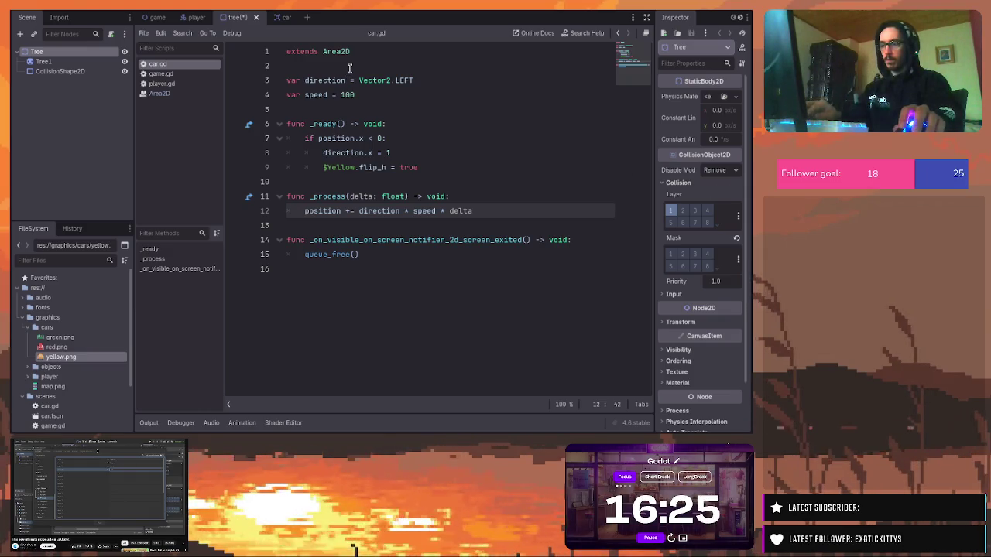
Put the Car on collision layer 3 with mask layer 2, save it, and open the game scene
{"action": "left_click", "coordinate": [268, 18]}
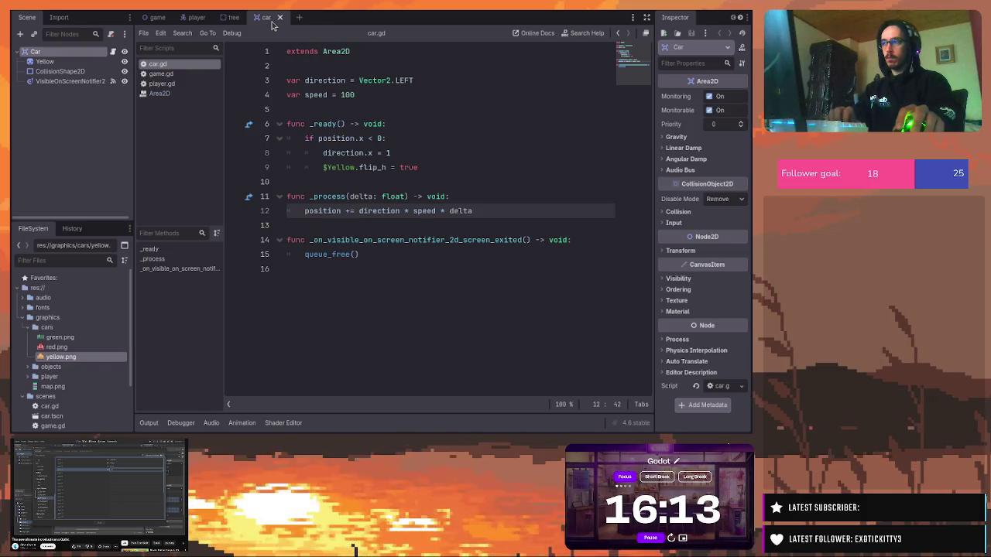
{"action": "left_click_drag", "start_coordinate": [232, 19], "coordinate": [268, 23]}
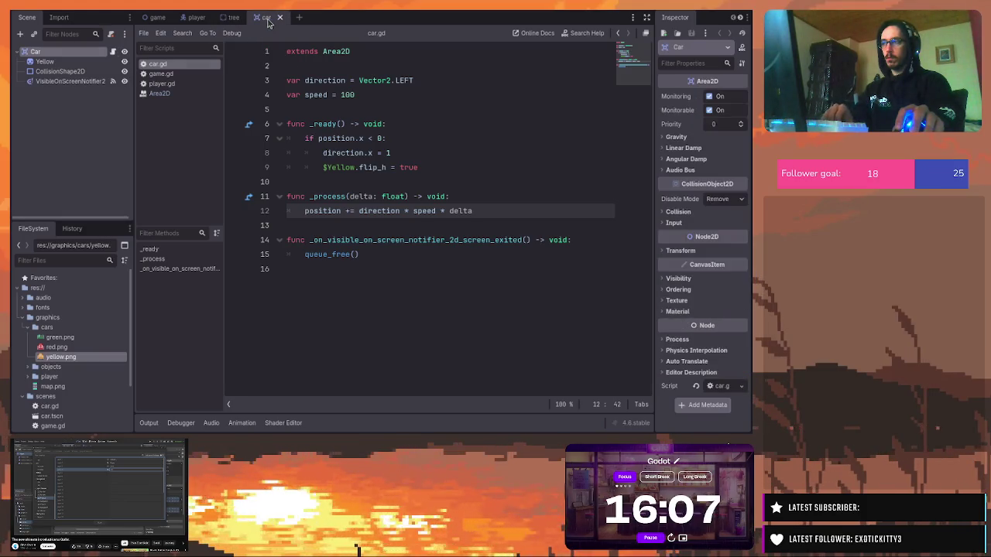
{"action": "left_click", "coordinate": [679, 212]}
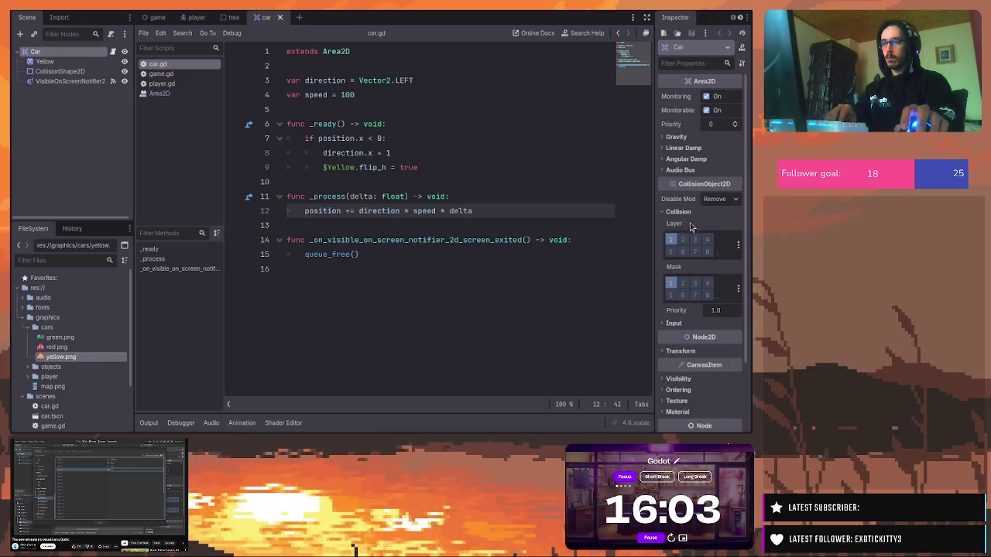
{"action": "left_click", "coordinate": [695, 241]}
{"action": "left_click", "coordinate": [671, 240]}
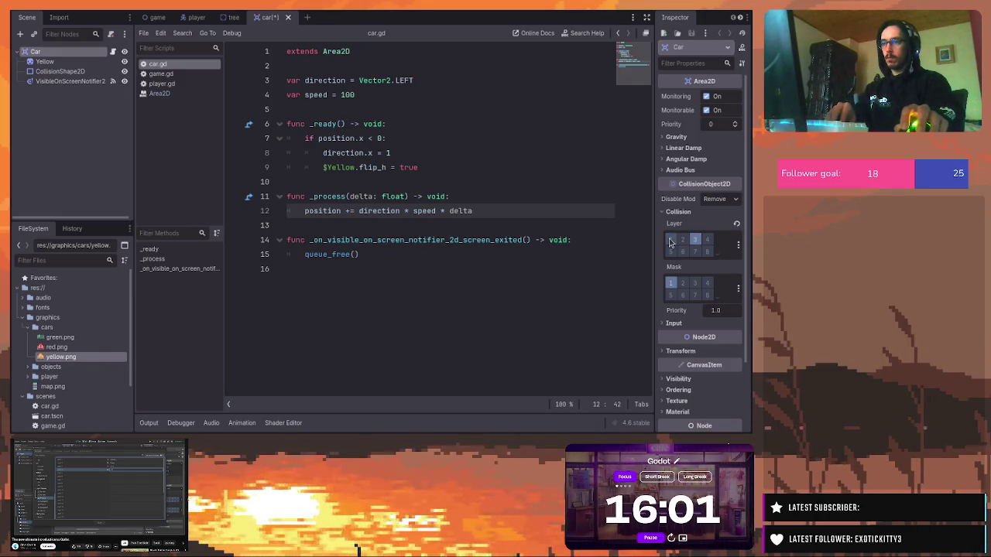
{"action": "left_click", "coordinate": [676, 286]}
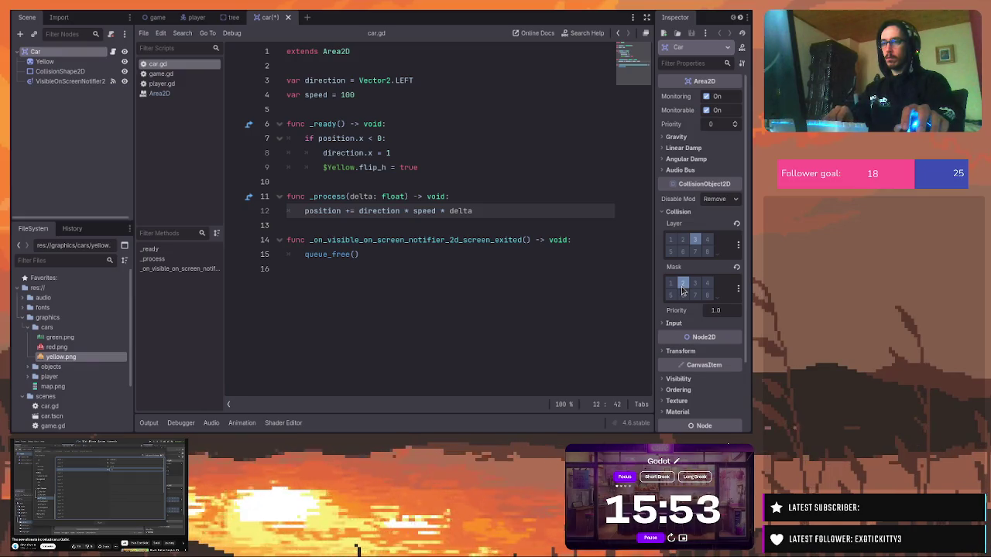
{"action": "key", "text": "ctrl+s"}
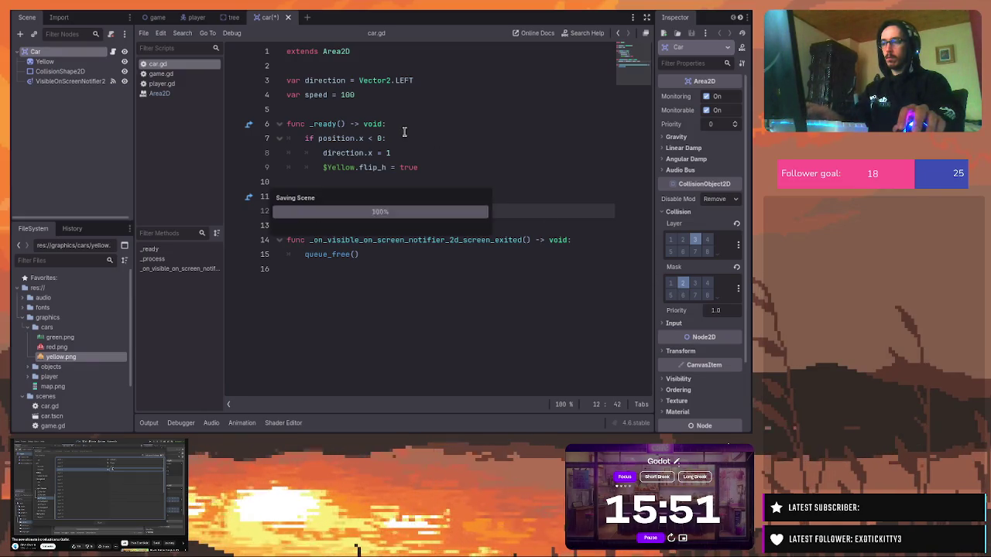
{"action": "left_click", "coordinate": [153, 18]}
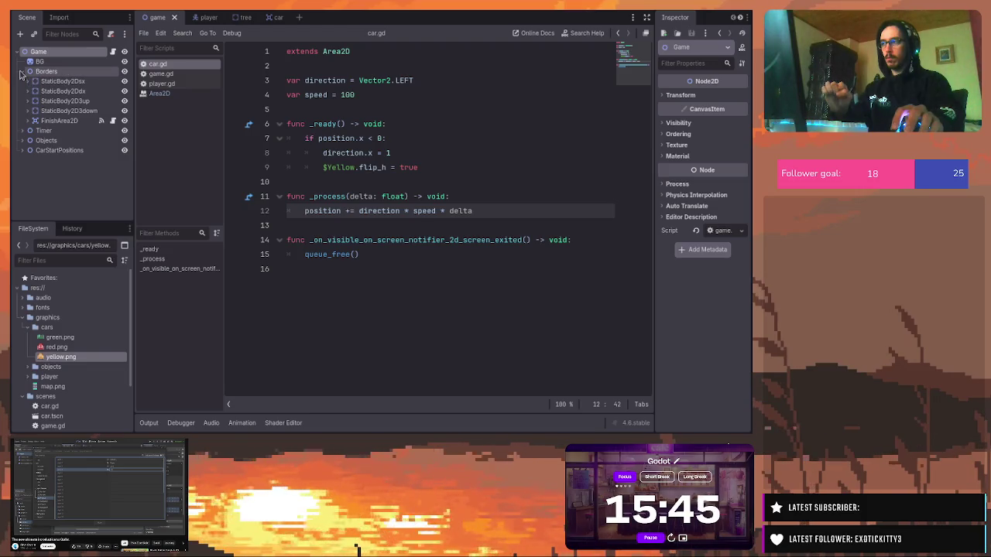
{"action": "left_click", "coordinate": [22, 72]}
{"action": "left_click", "coordinate": [23, 74]}
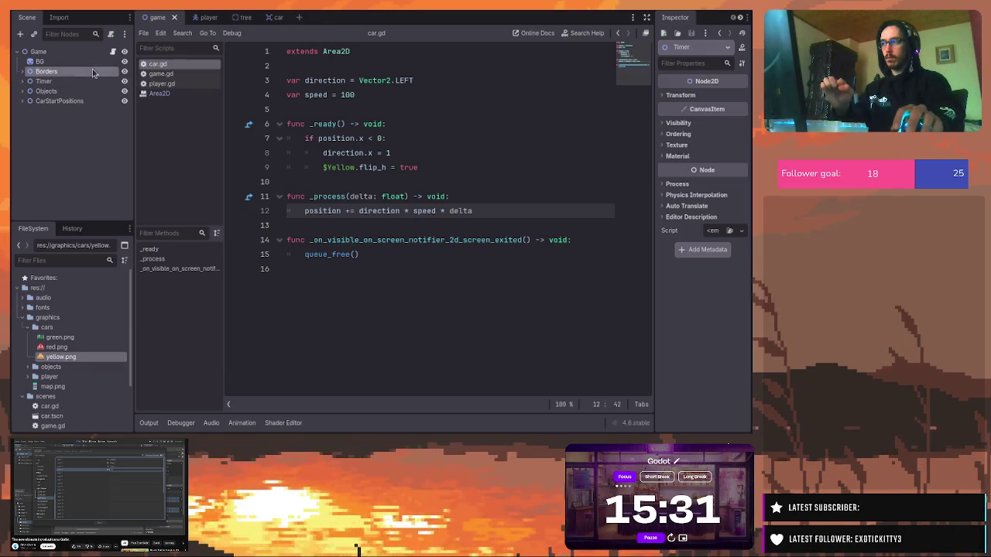
{"action": "double_click", "coordinate": [41, 72]}
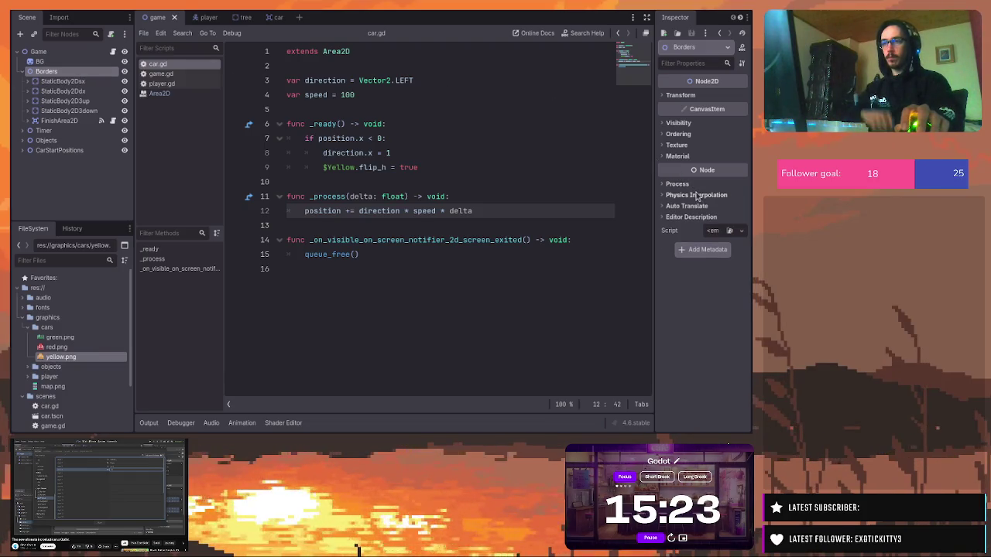
{"action": "left_click", "coordinate": [680, 123]}
{"action": "left_click", "coordinate": [679, 123]}
{"action": "left_click", "coordinate": [681, 124]}
{"action": "left_click", "coordinate": [681, 124]}
{"action": "left_click", "coordinate": [682, 134]}
{"action": "left_click", "coordinate": [681, 134]}
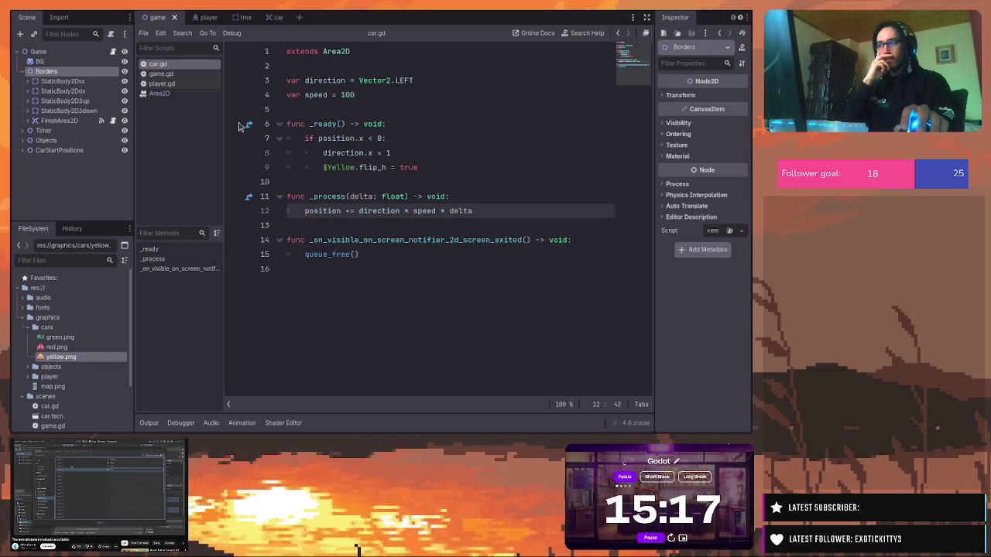
{"action": "left_click", "coordinate": [67, 83]}
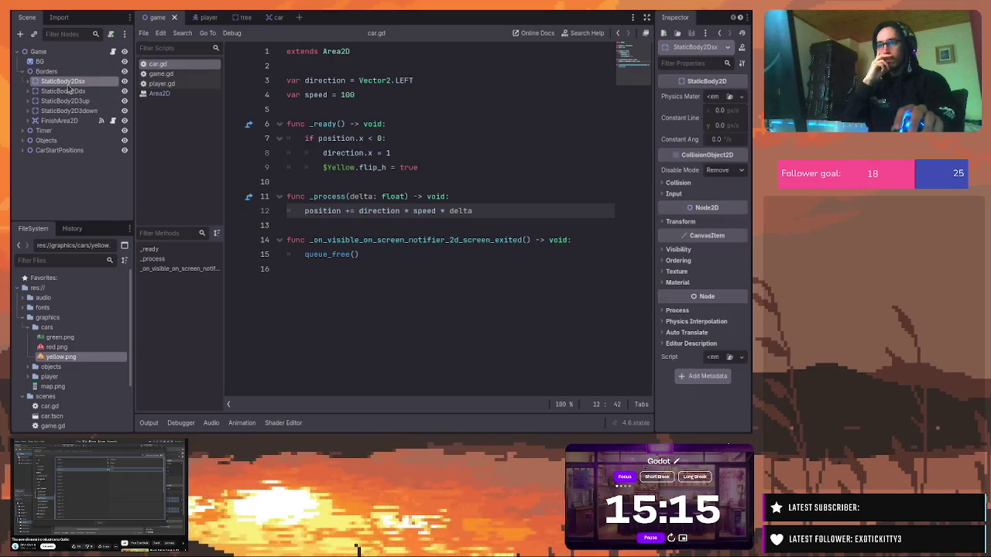
{"action": "left_click", "coordinate": [676, 184]}
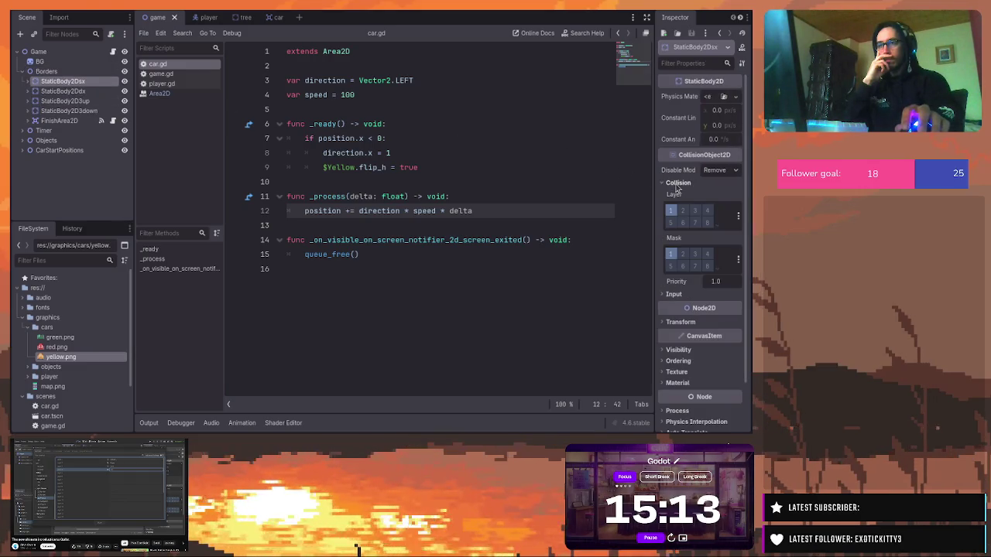
{"action": "left_click", "coordinate": [66, 91]}
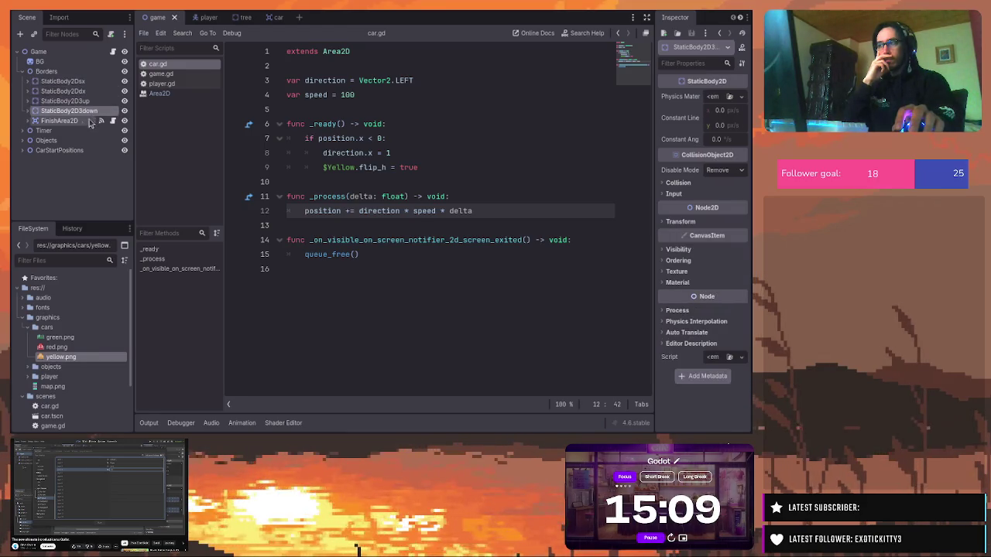
{"action": "left_click", "coordinate": [80, 123]}
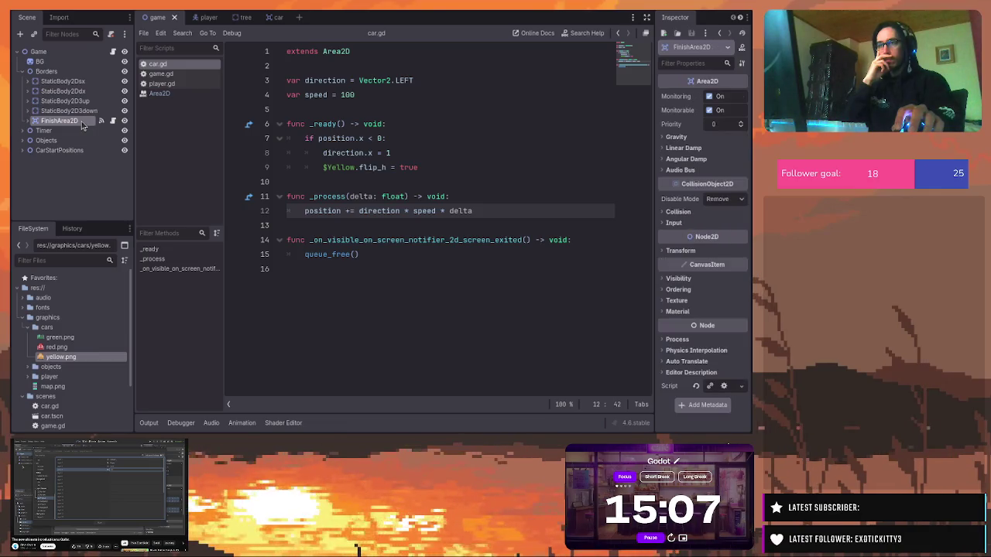
{"action": "left_click", "coordinate": [79, 81]}
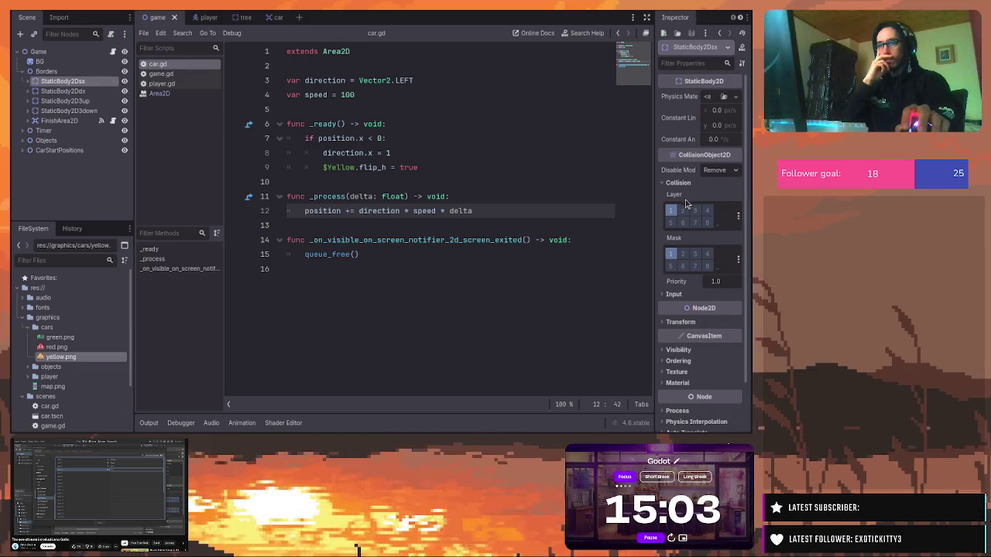
Take StaticBody2Dsx off collision layer 1 and set its mask to layer 2 only
{"action": "left_click", "coordinate": [695, 212]}
{"action": "left_click", "coordinate": [670, 215]}
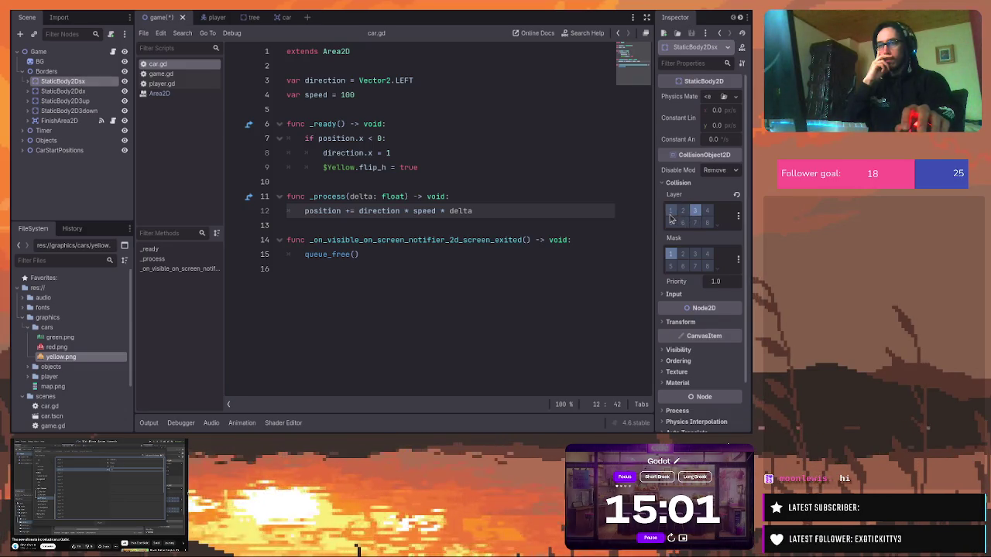
{"action": "left_click", "coordinate": [682, 254]}
{"action": "left_click", "coordinate": [670, 254]}
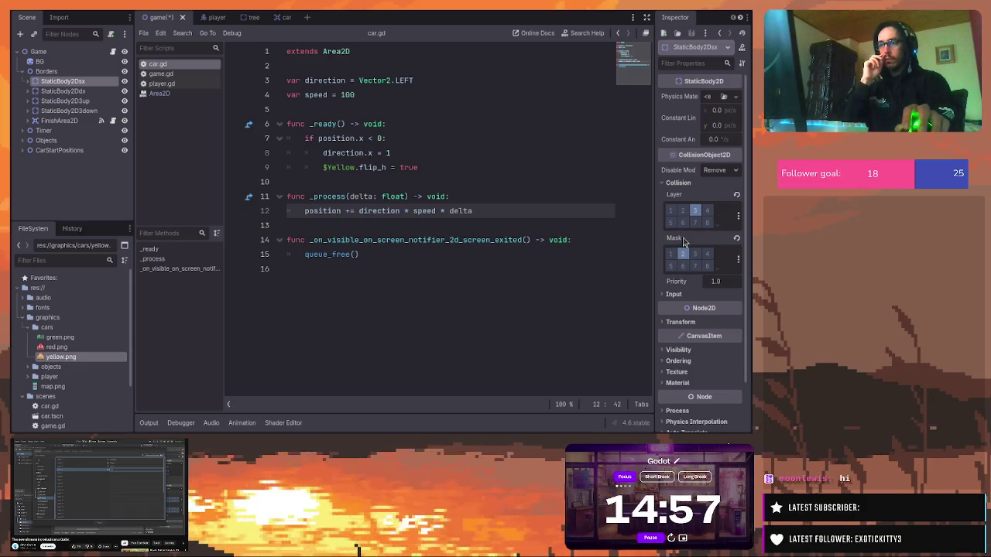
Put StaticBody2Ddx on collision layer 4 with its mask on layer 2 only
{"action": "left_click", "coordinate": [62, 91]}
{"action": "left_click", "coordinate": [694, 211]}
{"action": "left_click", "coordinate": [671, 210]}
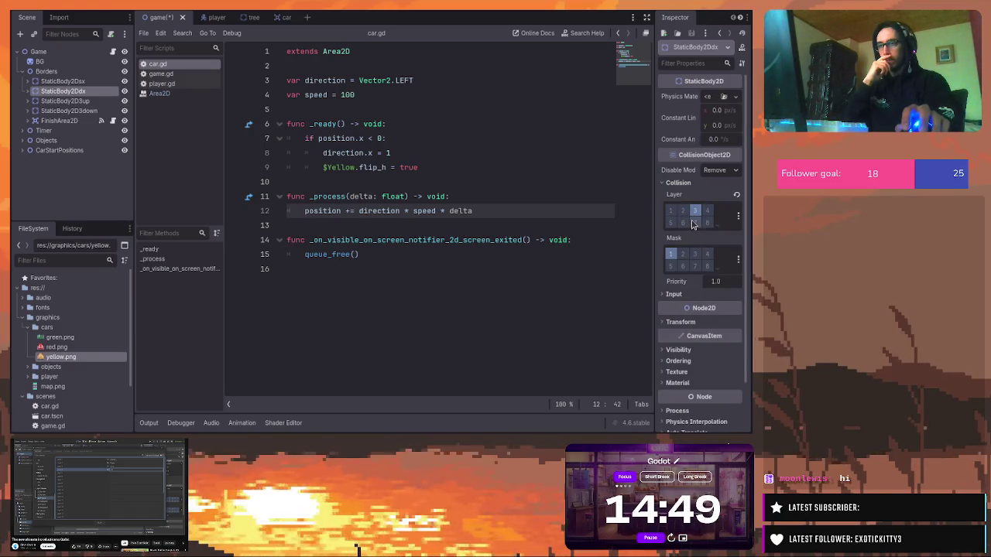
{"action": "left_click", "coordinate": [705, 215]}
{"action": "left_click", "coordinate": [695, 210]}
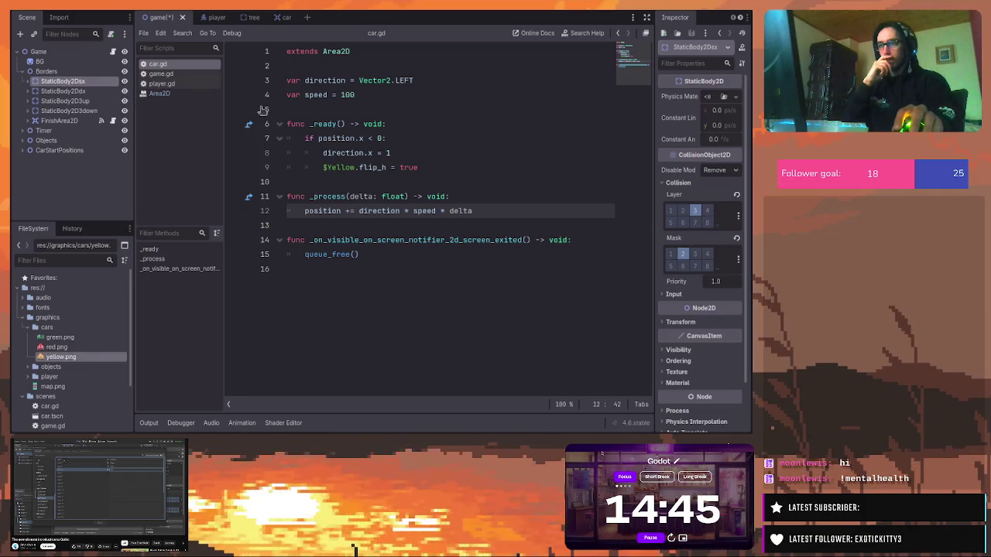
{"action": "left_click", "coordinate": [682, 254]}
{"action": "left_click", "coordinate": [671, 254]}
{"action": "left_click", "coordinate": [63, 91]}
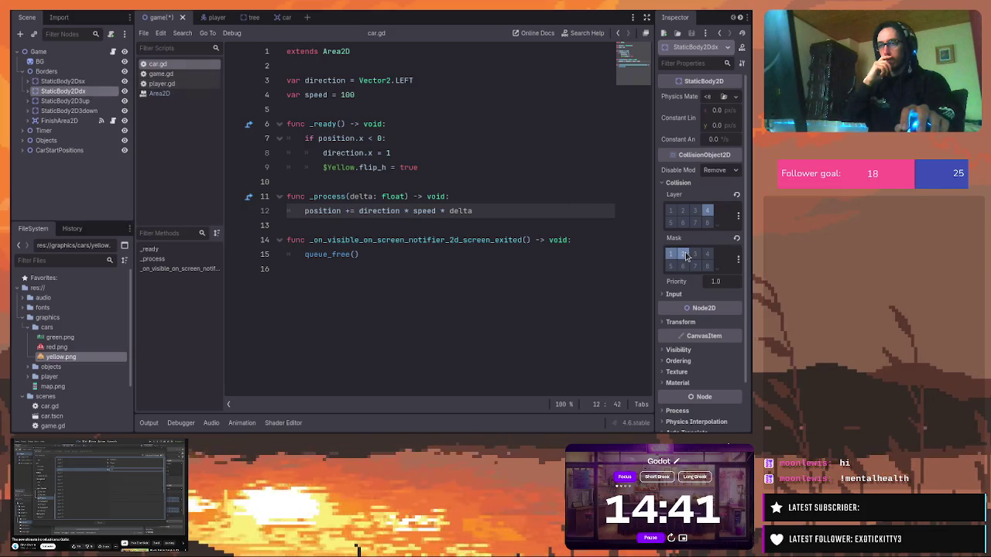
Set the top and bottom border masks to detect only layer 2
{"action": "key", "text": "Down"}
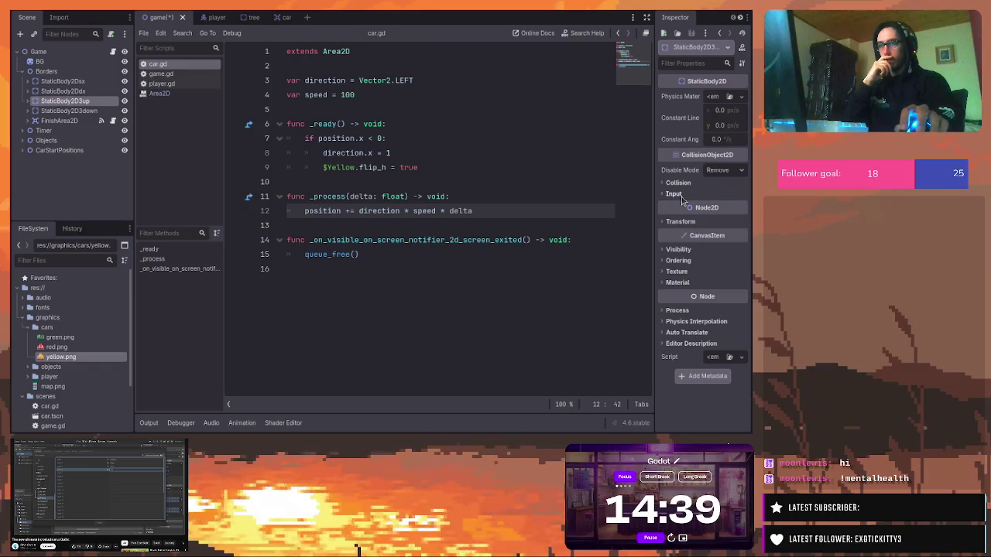
{"action": "left_click", "coordinate": [676, 182]}
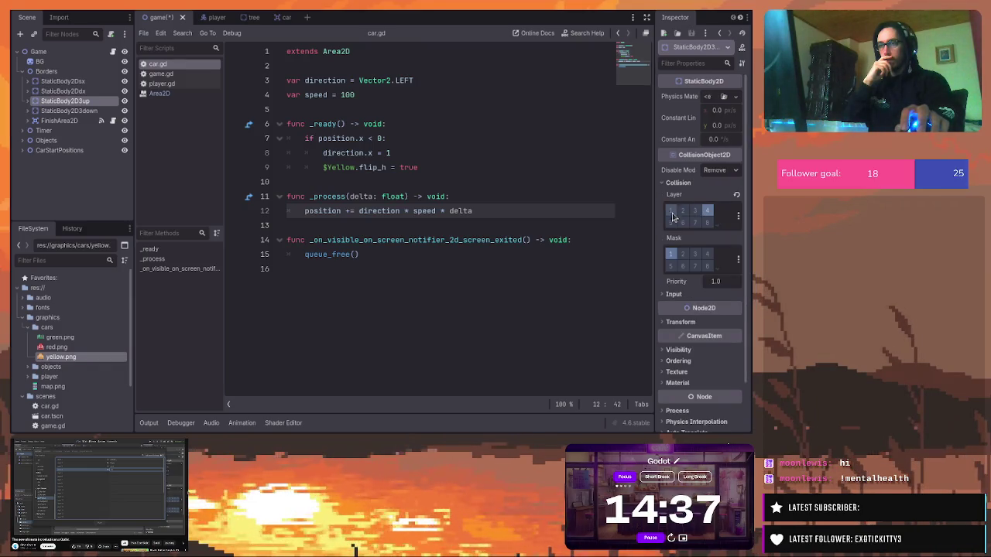
{"action": "left_click", "coordinate": [683, 255]}
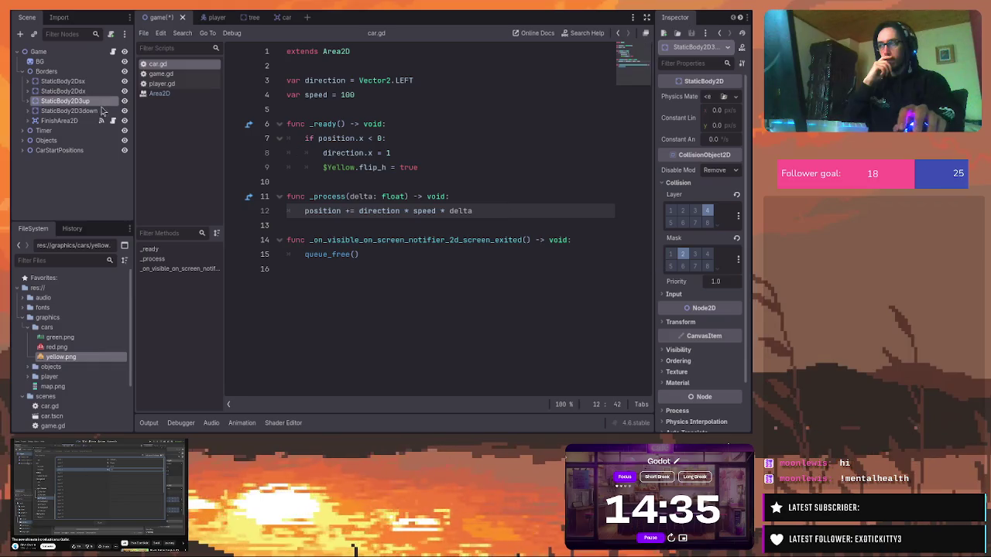
{"action": "key", "text": "Down"}
{"action": "left_click", "coordinate": [678, 183]}
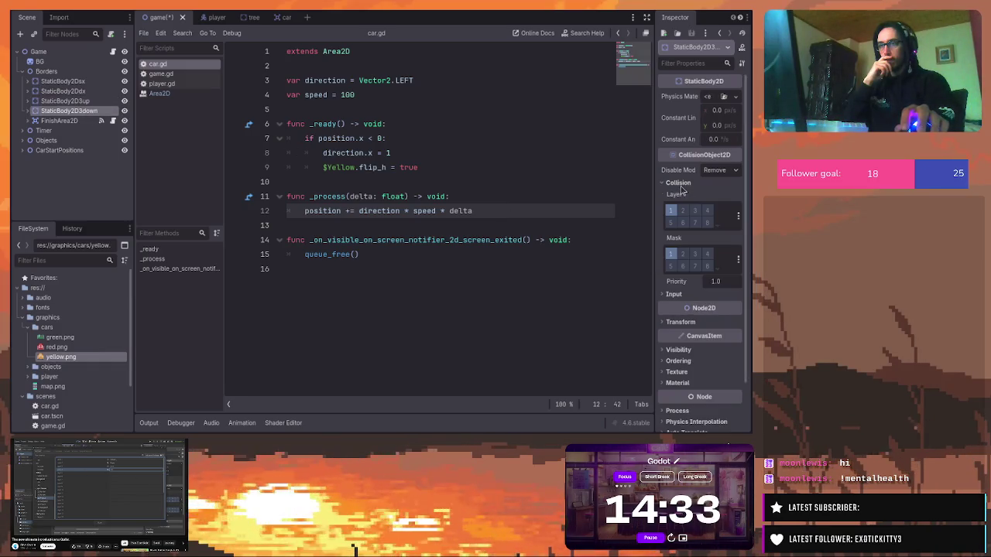
{"action": "left_click", "coordinate": [682, 254]}
{"action": "left_click", "coordinate": [671, 255]}
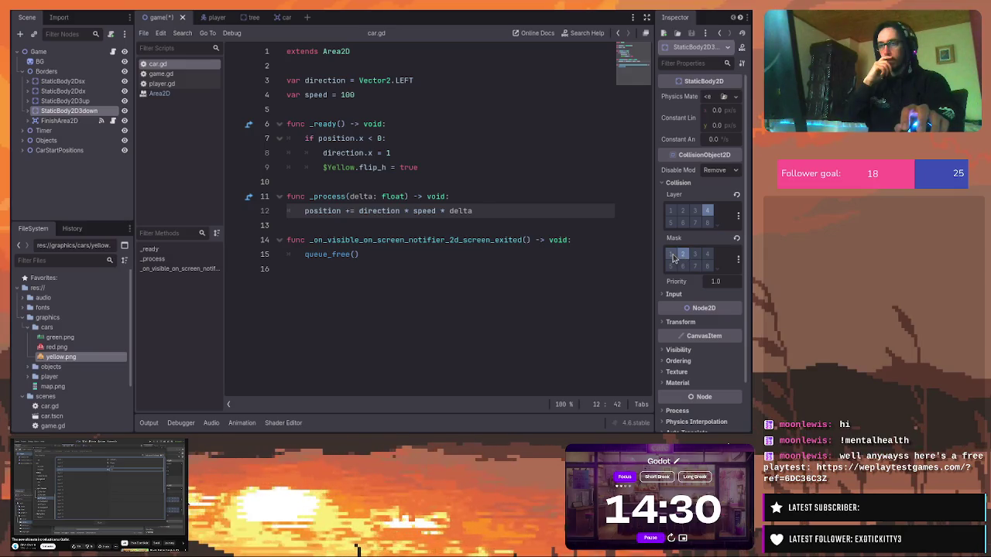
Put FinishArea2D on collision layer 4 with its mask on layer 2
{"action": "left_click", "coordinate": [59, 121]}
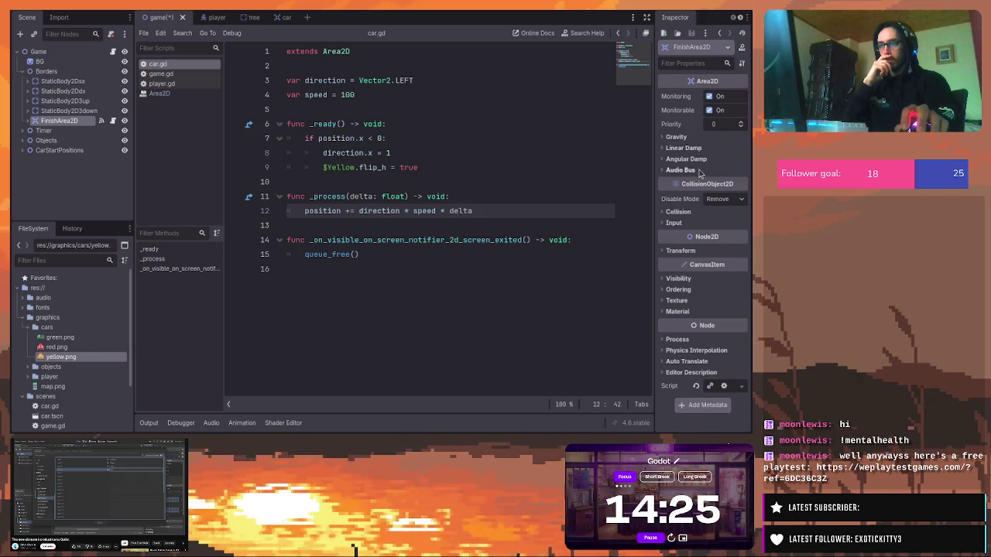
{"action": "left_click", "coordinate": [691, 211]}
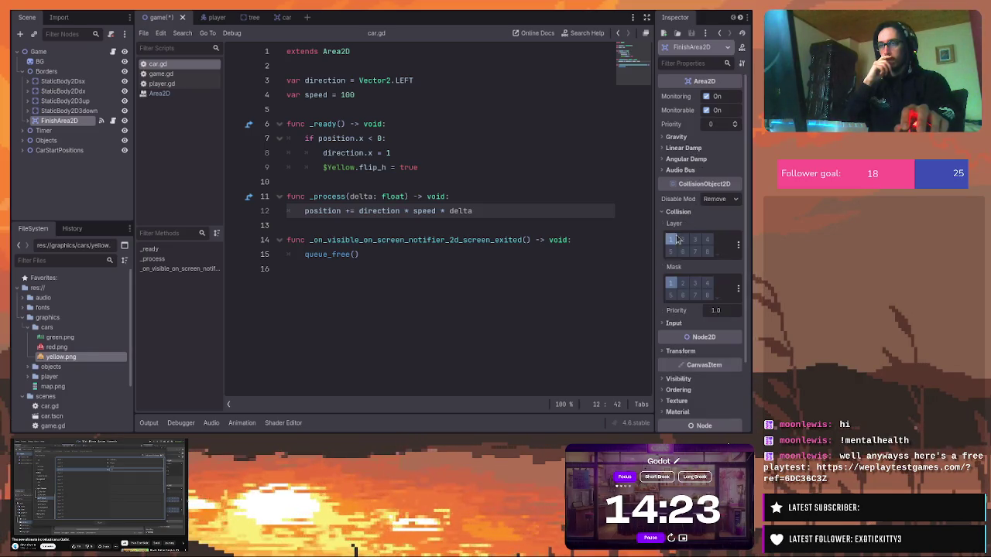
{"action": "left_click", "coordinate": [706, 240]}
{"action": "left_click", "coordinate": [695, 284]}
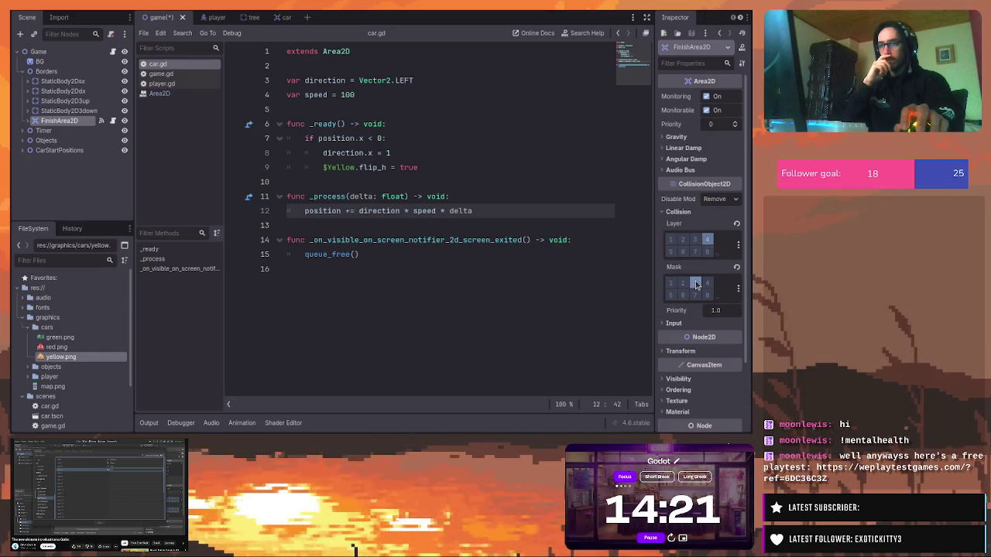
{"action": "left_click", "coordinate": [695, 284]}
{"action": "left_click", "coordinate": [682, 284]}
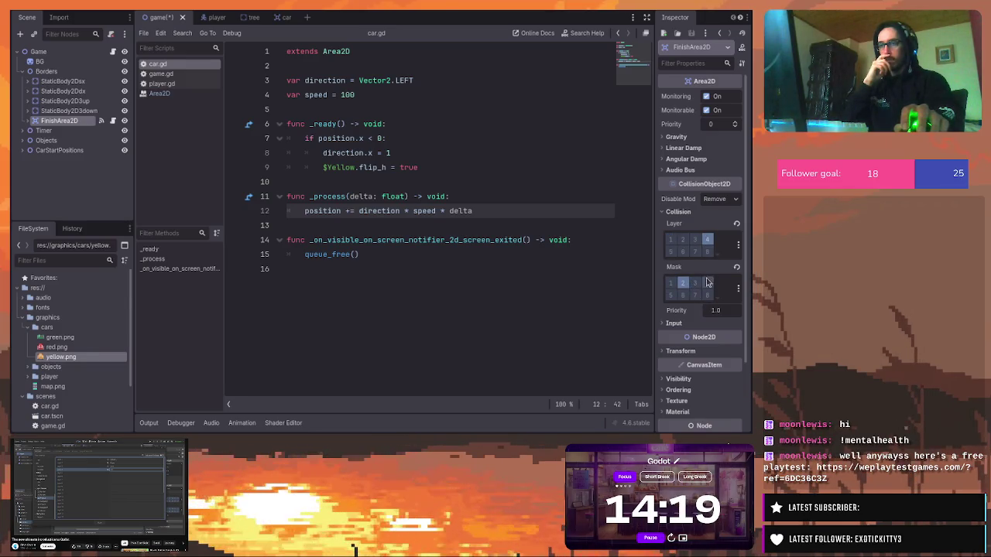
Check the collision settings of each border body and the finish area
{"action": "left_click", "coordinate": [70, 82]}
{"action": "left_click", "coordinate": [70, 91]}
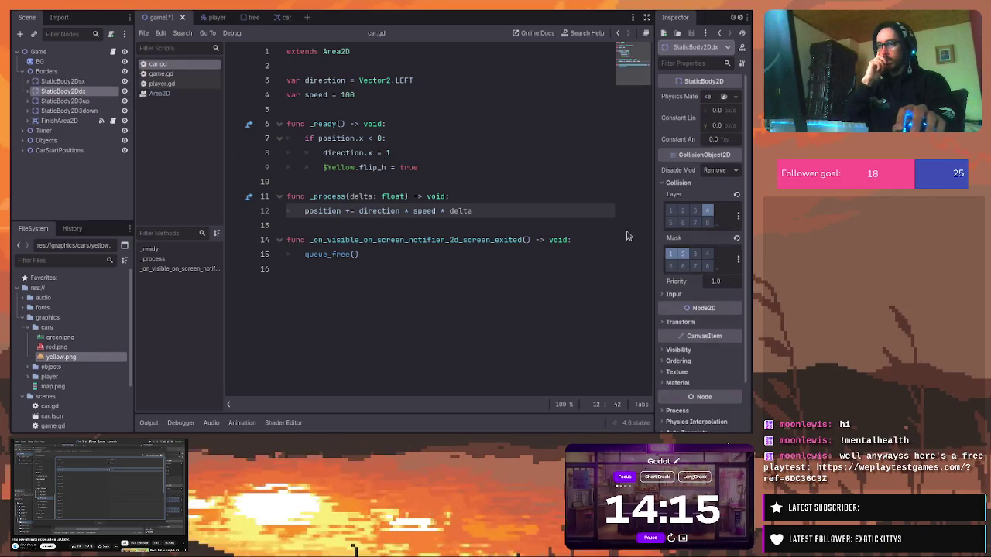
{"action": "left_click", "coordinate": [106, 100]}
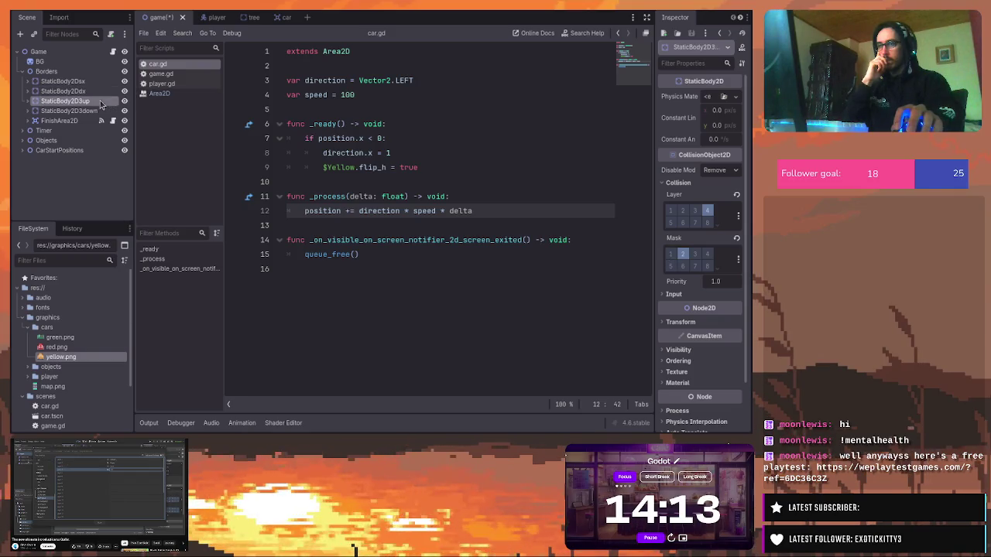
{"action": "left_click", "coordinate": [90, 111]}
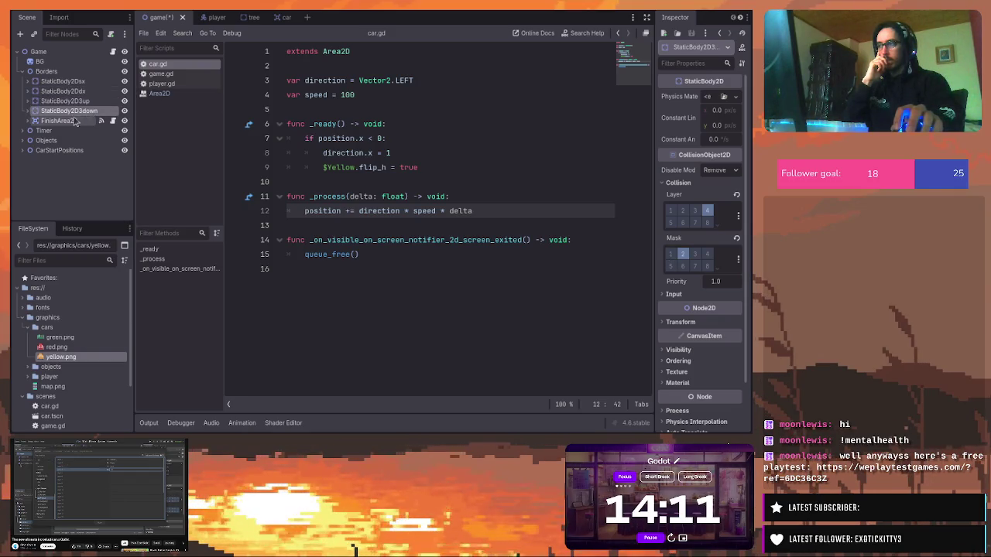
{"action": "left_click", "coordinate": [81, 121]}
{"action": "left_click", "coordinate": [75, 83]}
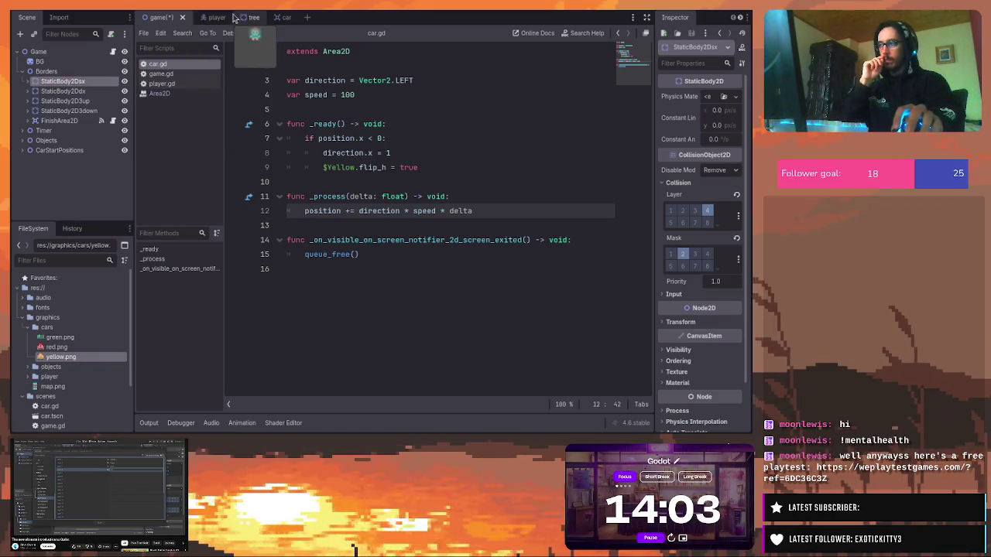
Check the collision layers and masks in the player, tree and car scenes in turn
{"action": "left_click", "coordinate": [198, 17]}
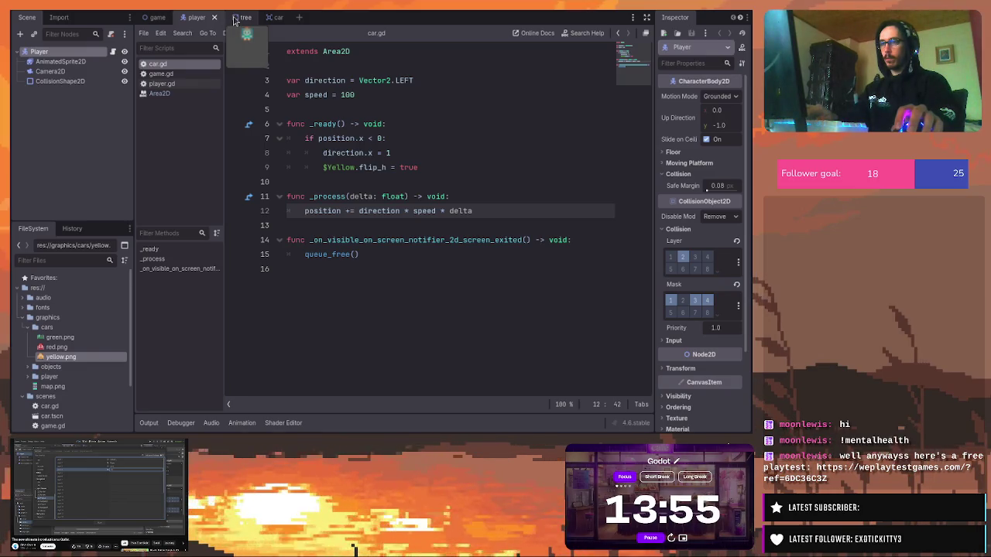
{"action": "left_click", "coordinate": [235, 19]}
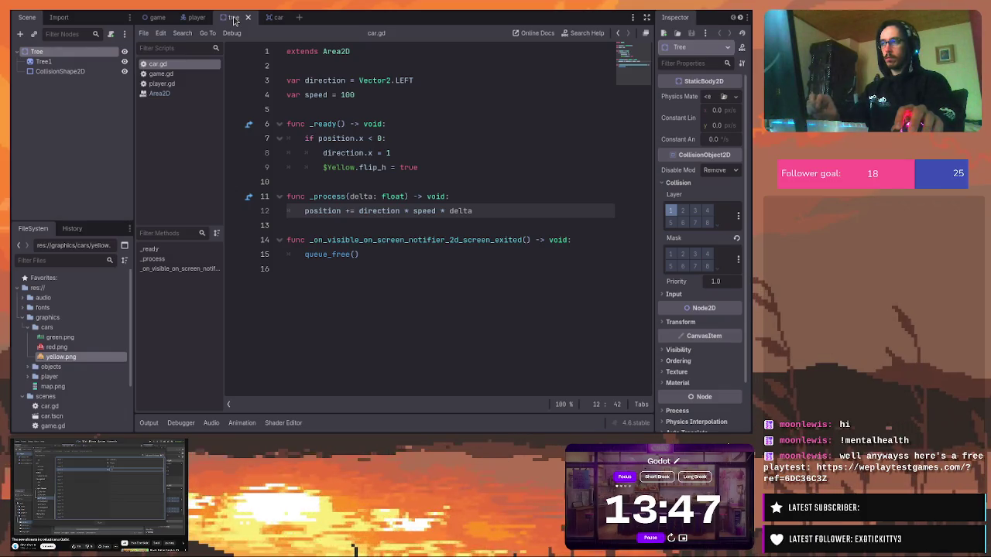
{"action": "left_click", "coordinate": [270, 19]}
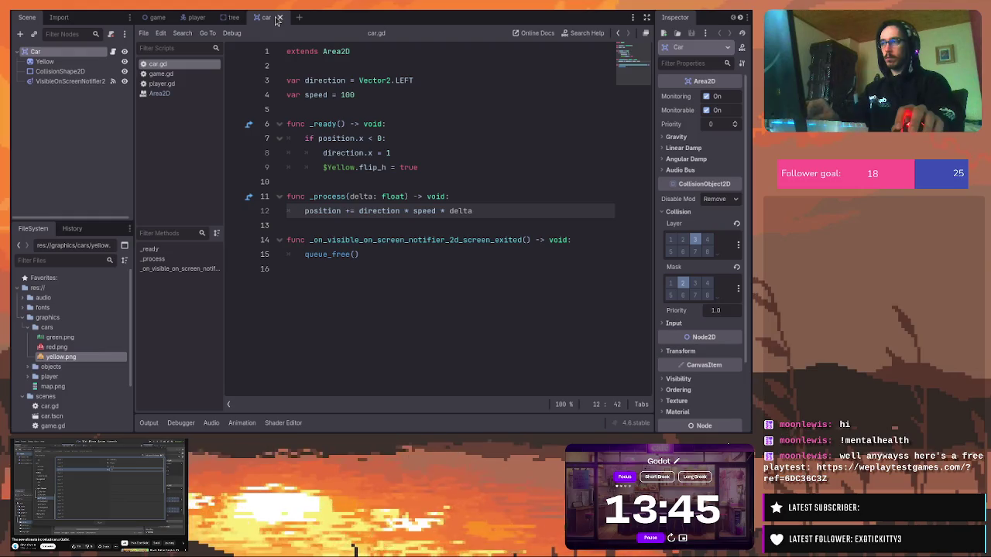
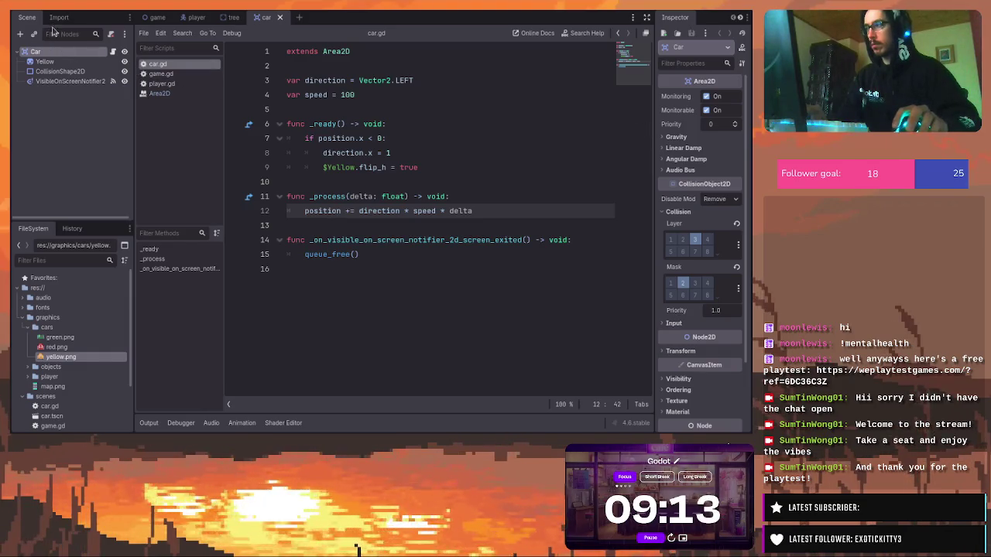
Turn off collision mask 2 on StaticBody2Dsx, then check the other border bodies and FinishArea2D
{"action": "left_click", "coordinate": [152, 18]}
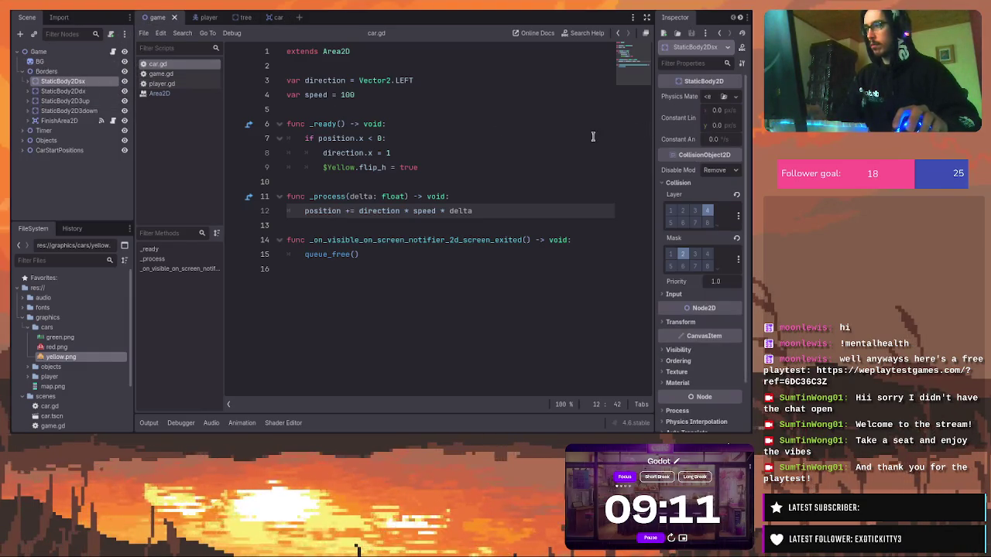
{"action": "left_click", "coordinate": [682, 254]}
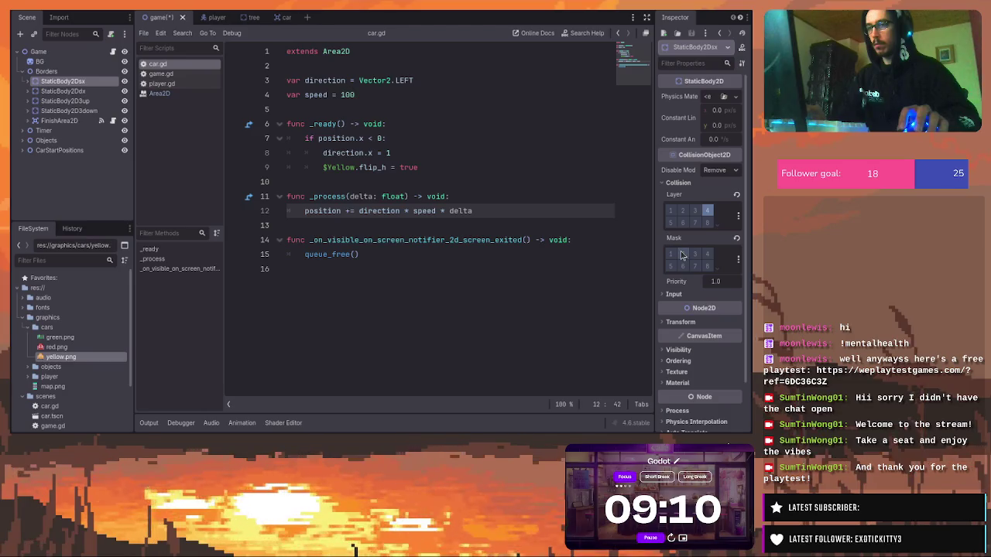
{"action": "left_click", "coordinate": [66, 90]}
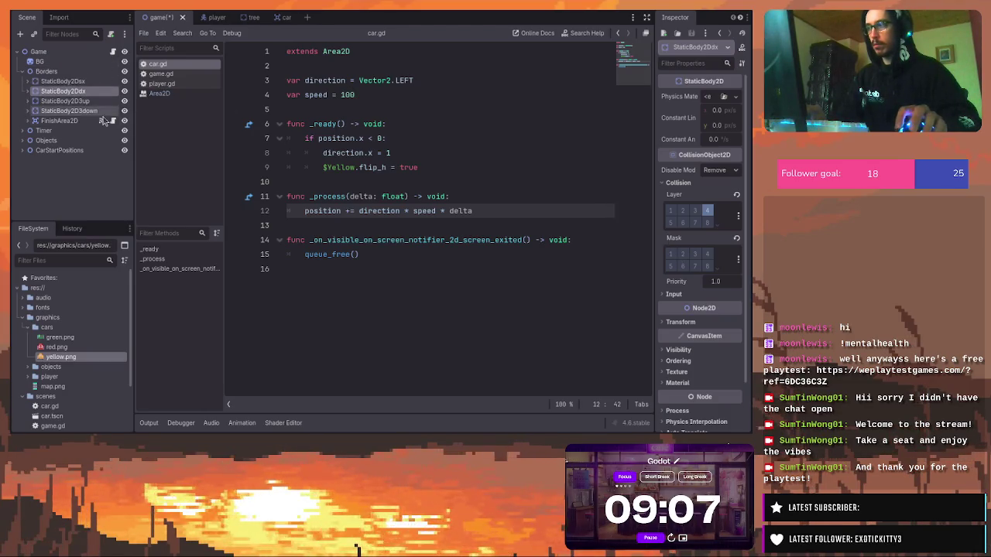
{"action": "key", "text": "Down"}
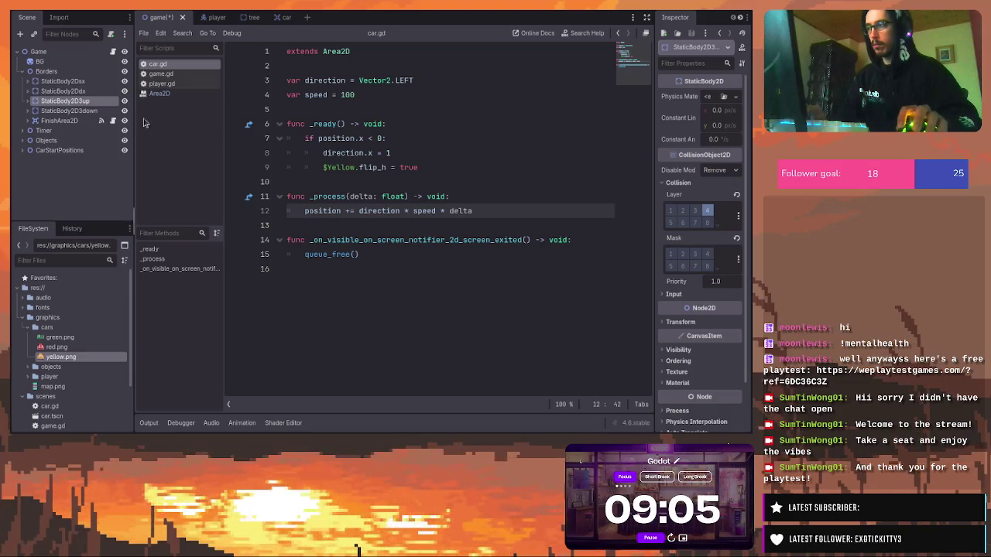
{"action": "key", "text": "Down"}
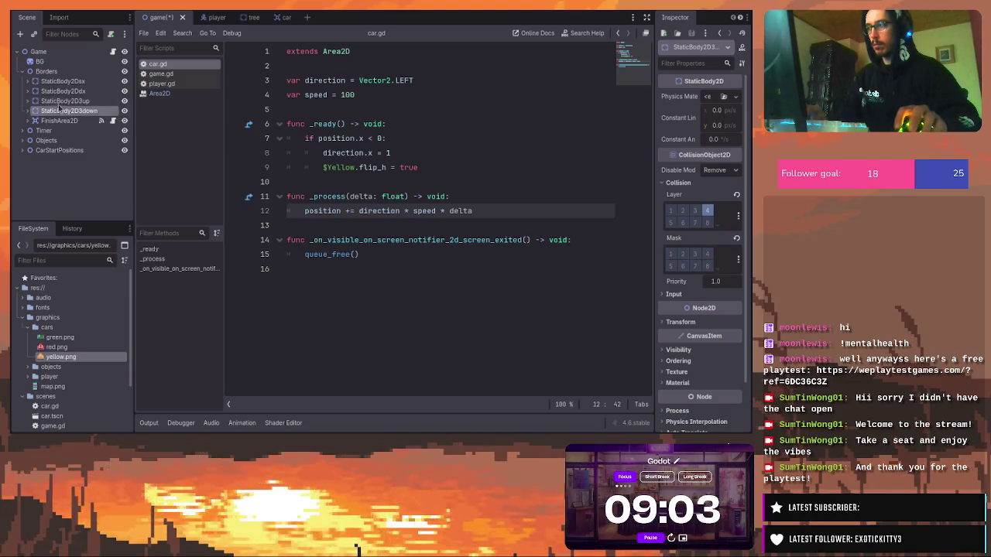
{"action": "key", "text": "Down"}
{"action": "left_click", "coordinate": [682, 284]}
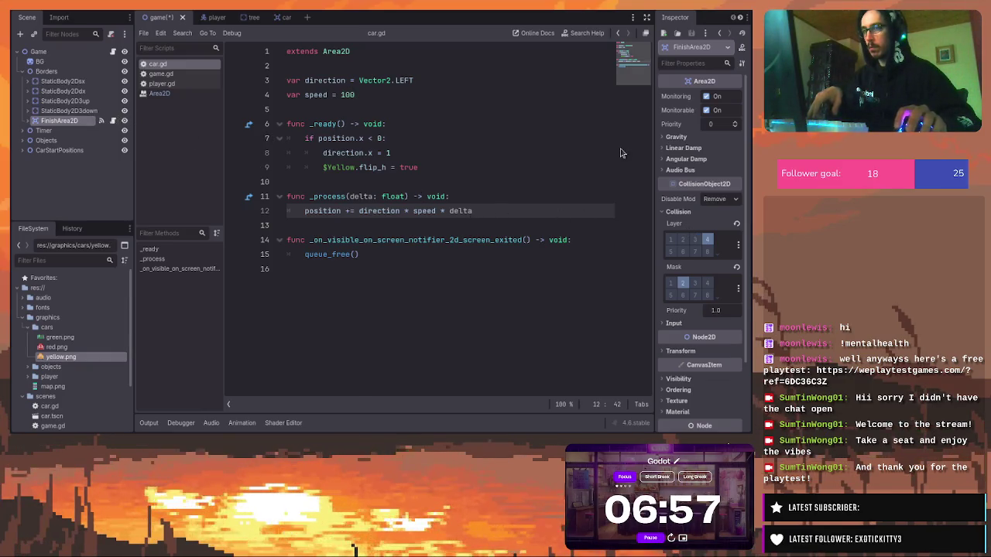
Remove FinishArea2D from collision layer 4 and save the game scene
{"action": "left_click", "coordinate": [707, 240]}
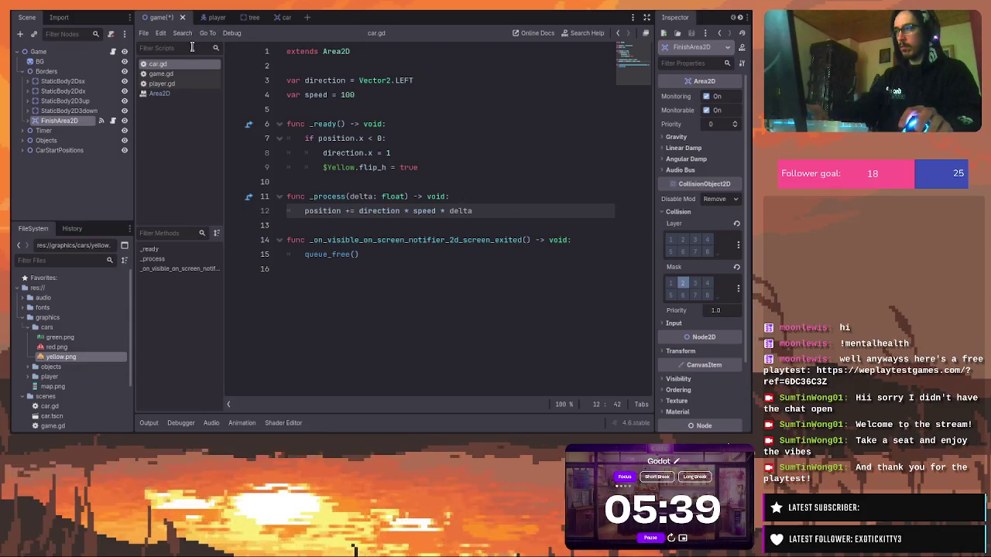
{"action": "key", "text": "ctrl+s"}
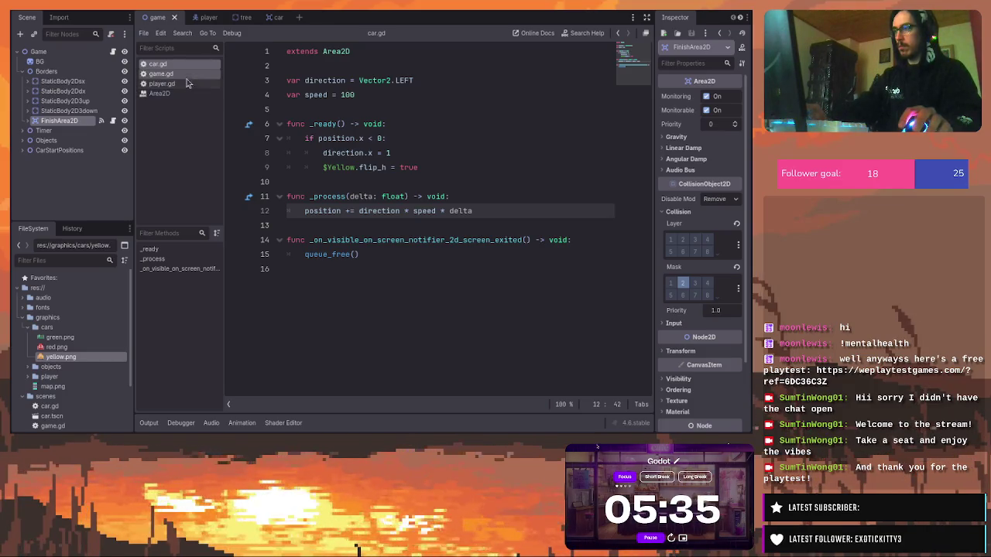
Close the Area2D help page and open the game.gd script
{"action": "left_click", "coordinate": [183, 94]}
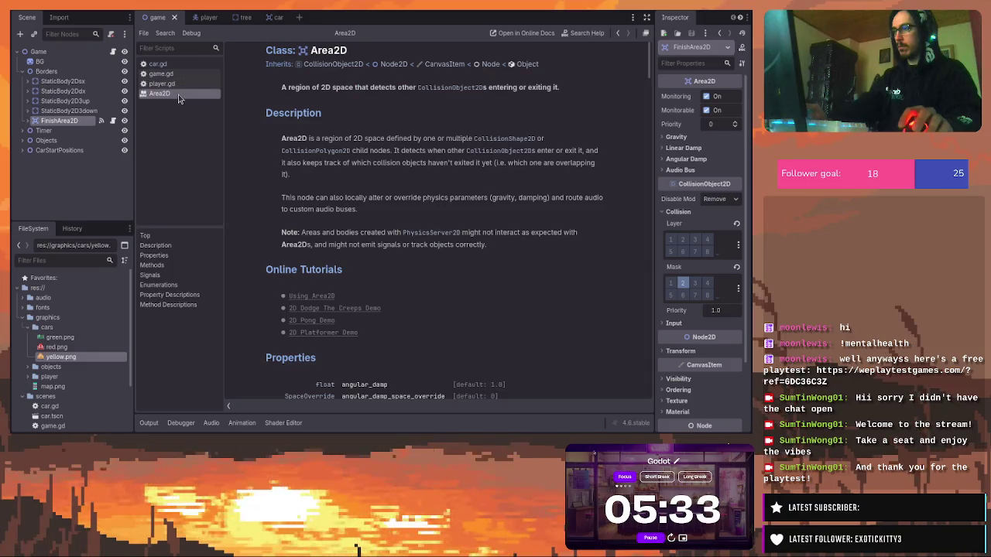
{"action": "middle_click", "coordinate": [183, 94]}
{"action": "left_click", "coordinate": [161, 74]}
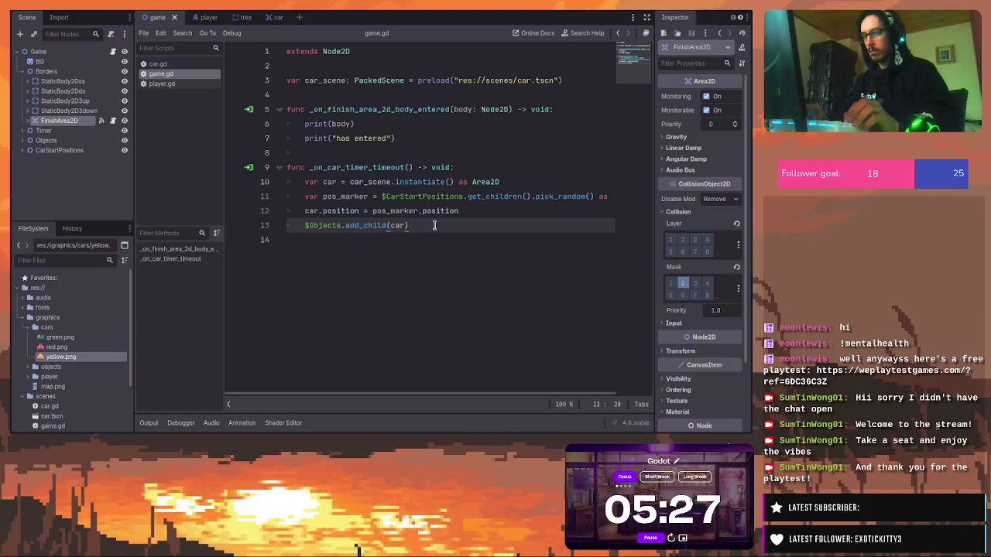
Below add_child(car), start a car.connect() call using the autocomplete suggestion
{"action": "key", "text": "Return"}
{"action": "key", "text": "Down"}
{"action": "key", "text": "Up"}
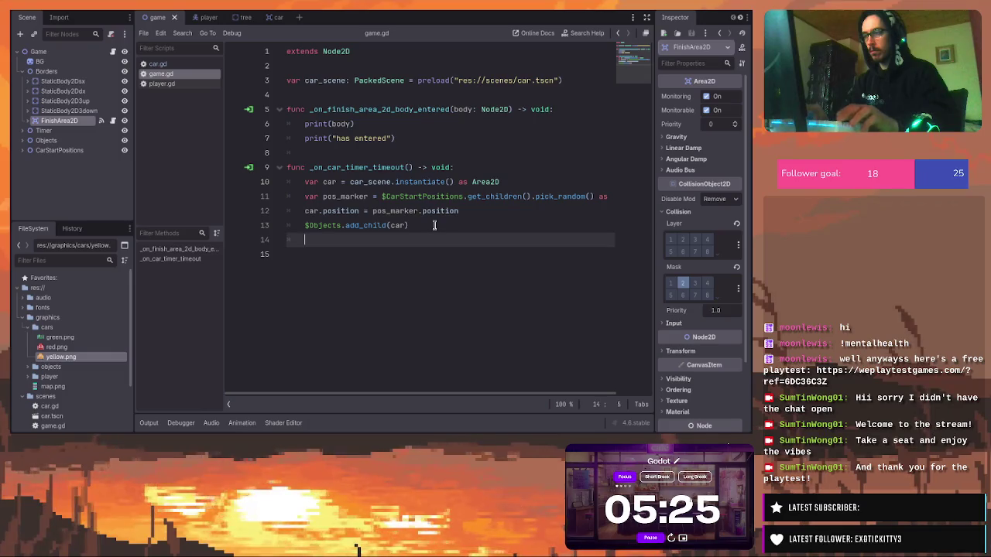
{"action": "type", "text": "car"}
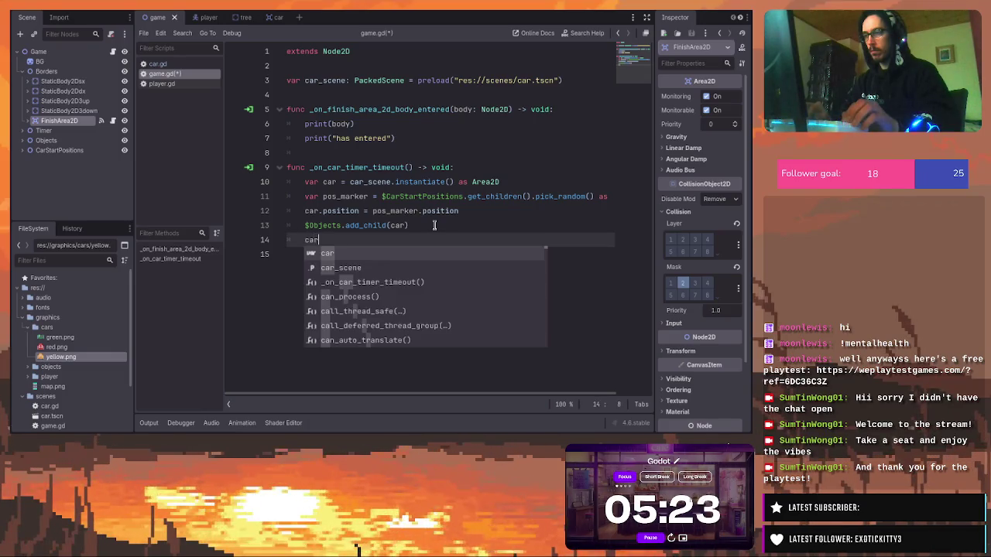
{"action": "type", "text": ".con"}
{"action": "key", "text": "Return"}
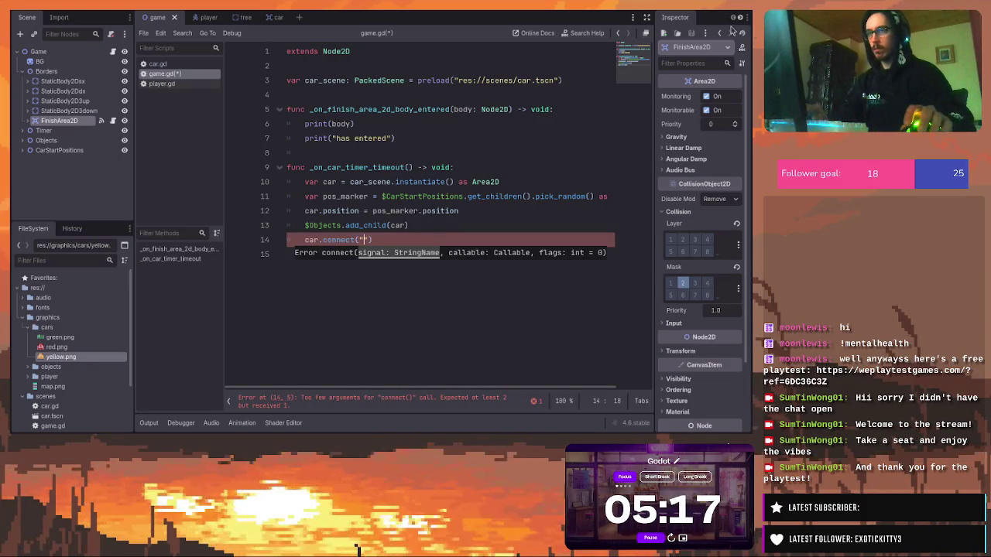
Open the car scene and list its signals in a widened right dock
{"action": "left_click", "coordinate": [271, 18]}
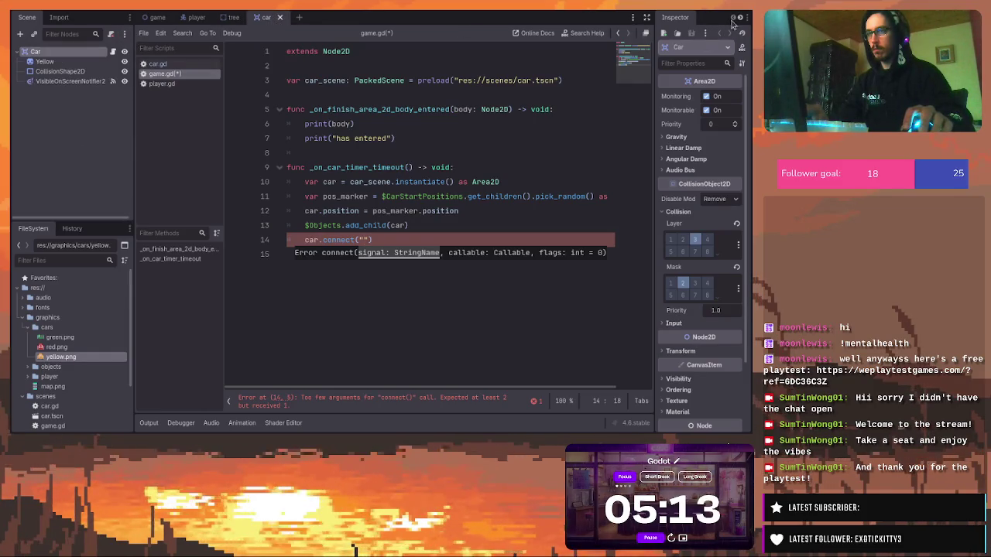
{"action": "mouse_move", "coordinate": [654, 40]}
{"action": "left_mouse_down"}
{"action": "mouse_move", "coordinate": [645, 39]}
{"action": "mouse_move", "coordinate": [659, 44]}
{"action": "left_mouse_up"}
{"action": "left_click", "coordinate": [711, 17]}
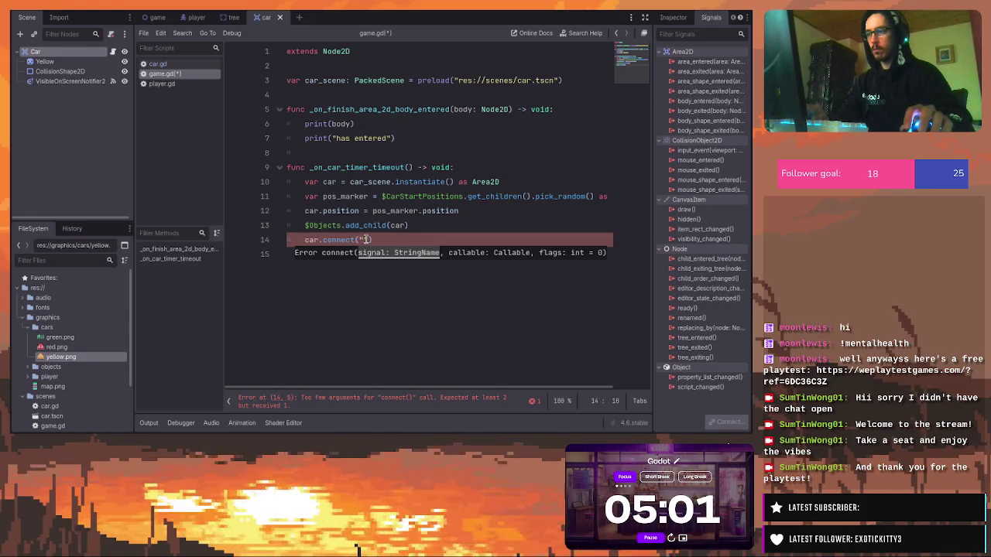
Fill the connect call with "body_entered" and go_to_title
{"action": "left_click", "coordinate": [365, 240]}
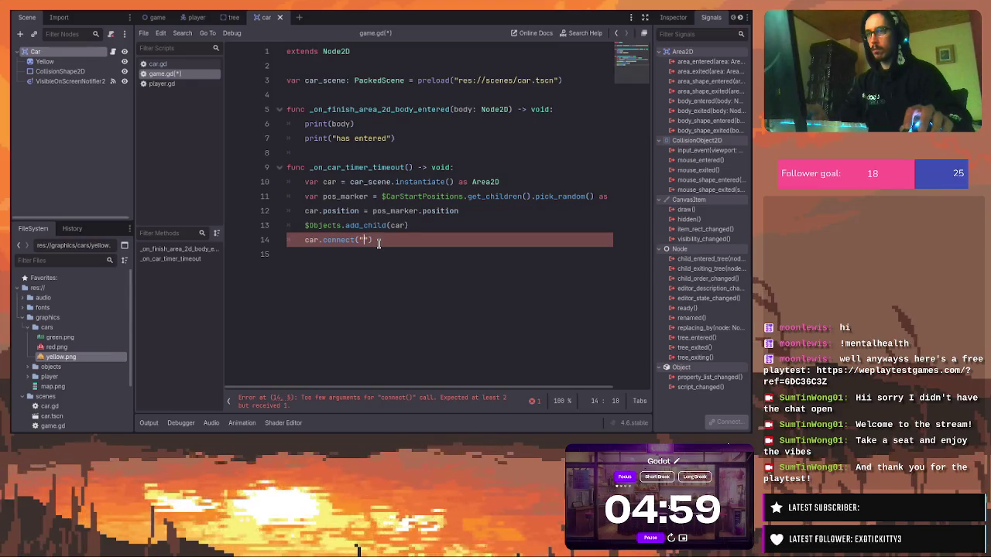
{"action": "type", "text": "body"}
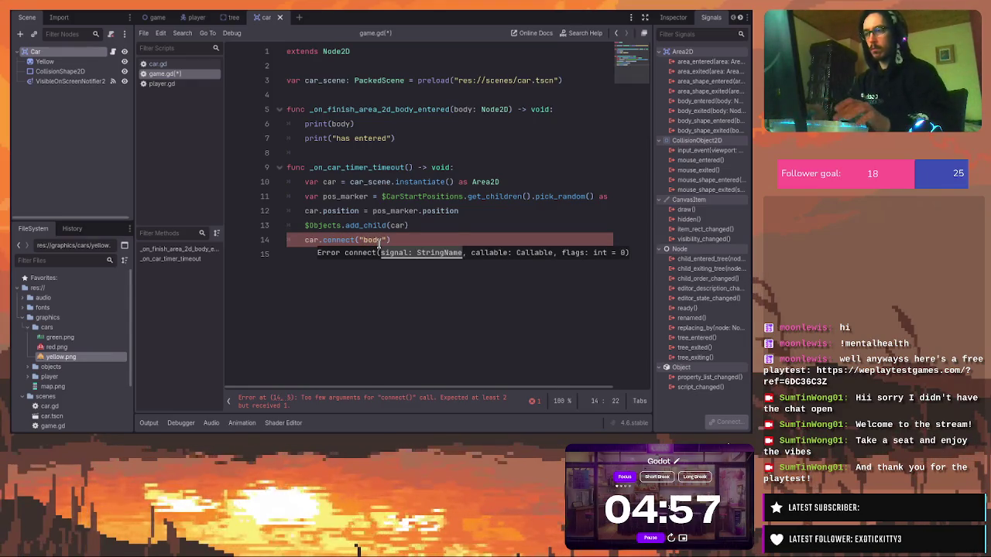
{"action": "type", "text": "_entered"}
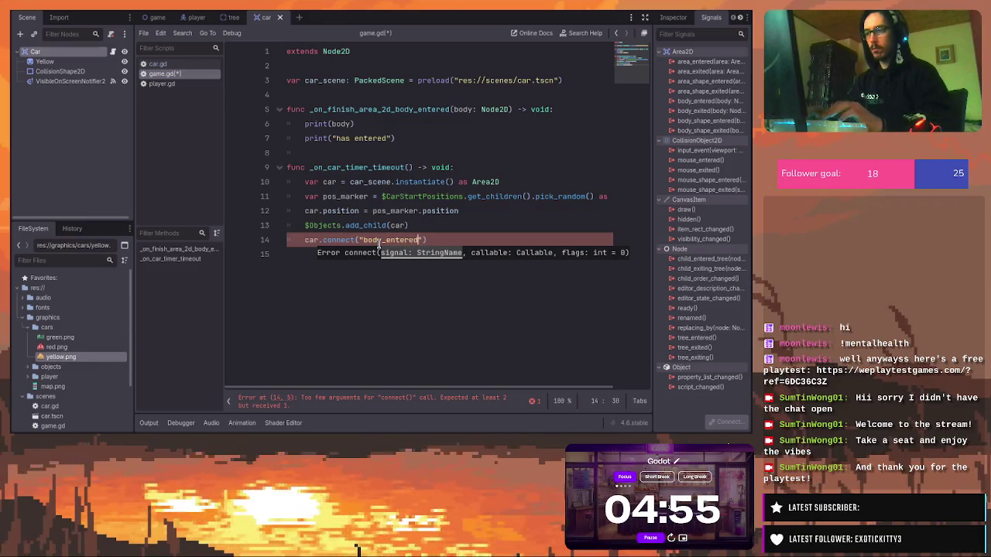
{"action": "left_click", "coordinate": [430, 241]}
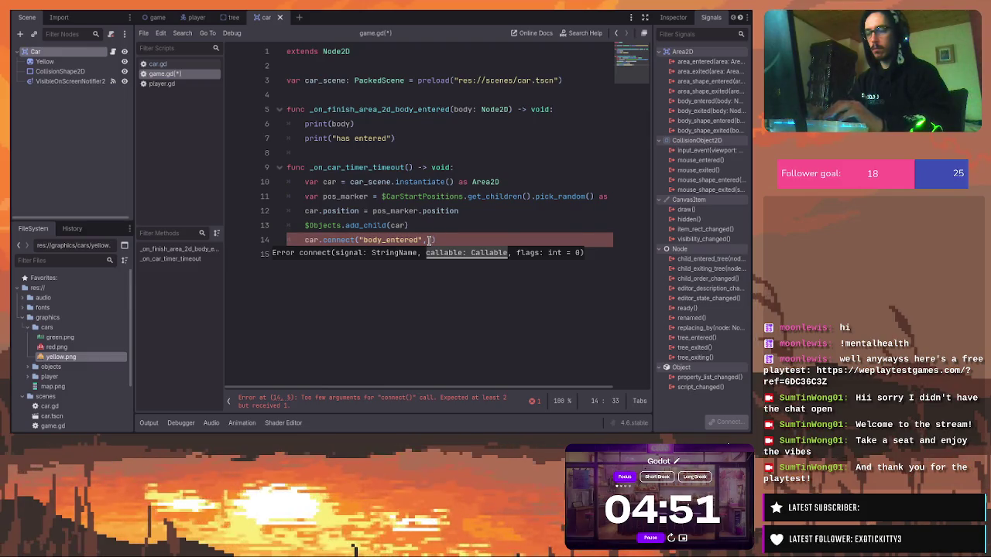
{"action": "type", "text": "go_to_title"}
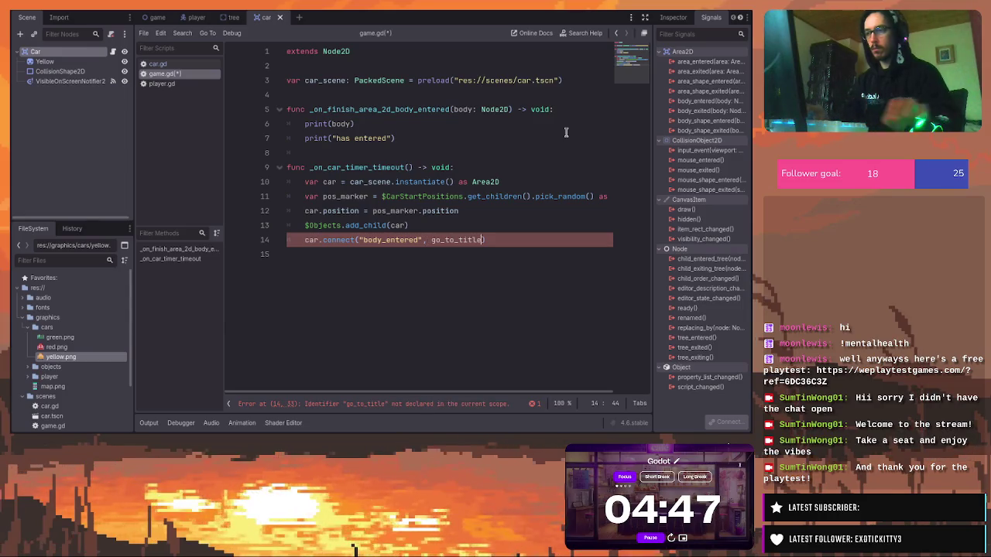
Add a go_to_title function header below the connect call
{"action": "key", "text": "Down"}
{"action": "key", "text": "Return"}
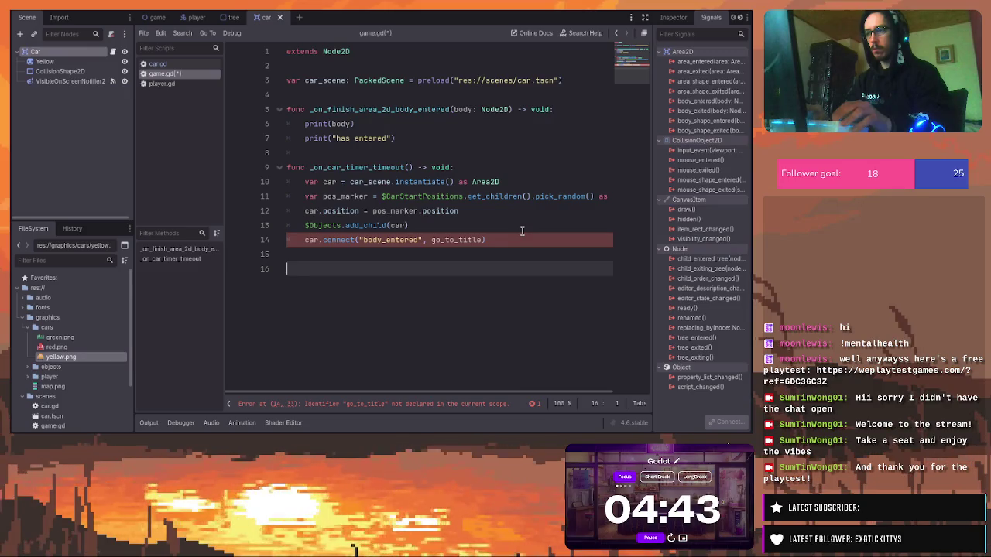
{"action": "type", "text": "func"}
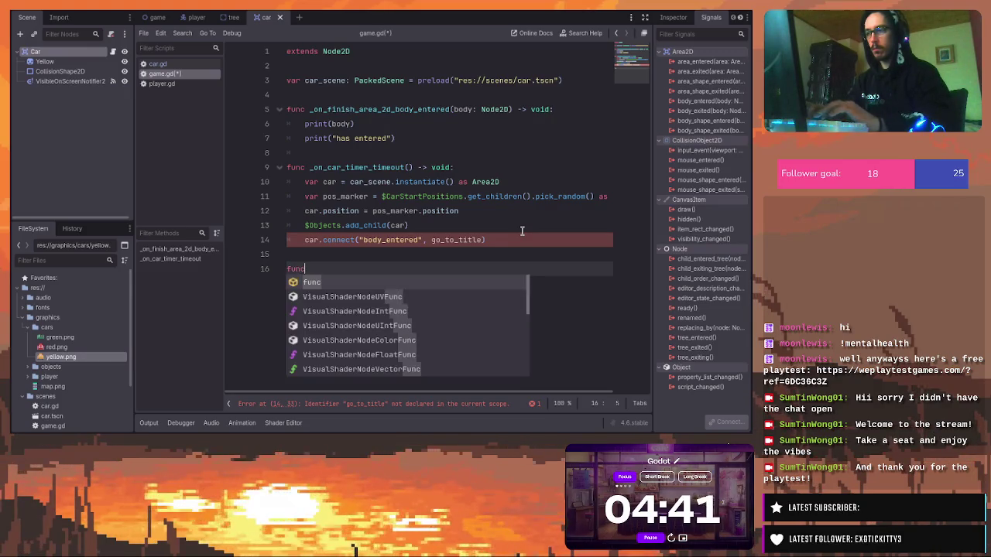
{"action": "type", "text": " go_"}
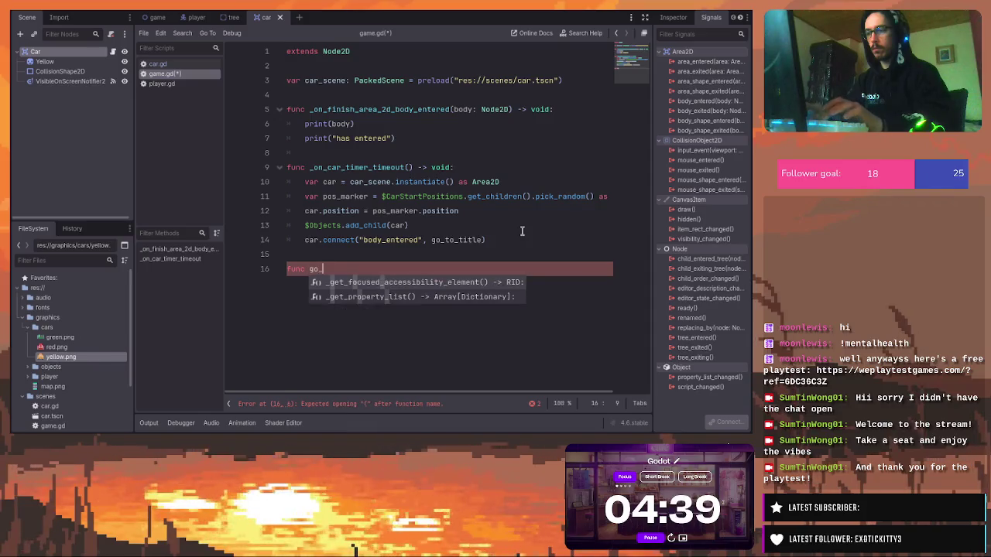
{"action": "type", "text": "to_title"}
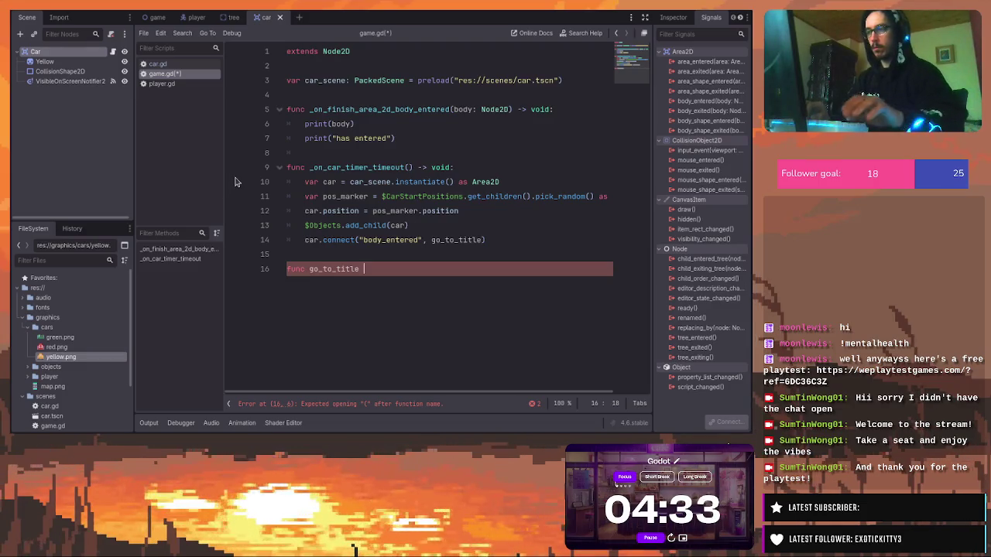
{"action": "key", "text": "BackSpace"}
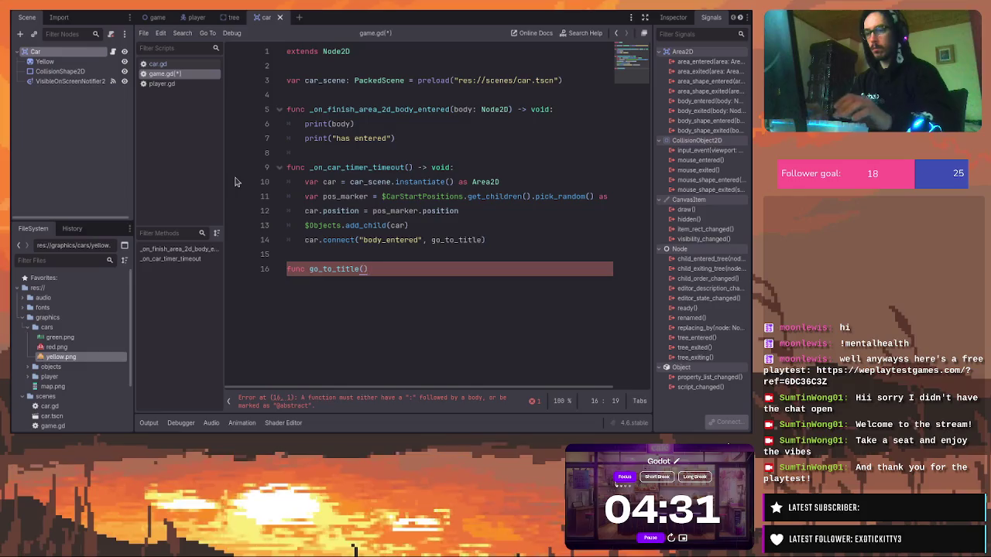
{"action": "type", "text": ":"}
{"action": "key", "text": "Return"}
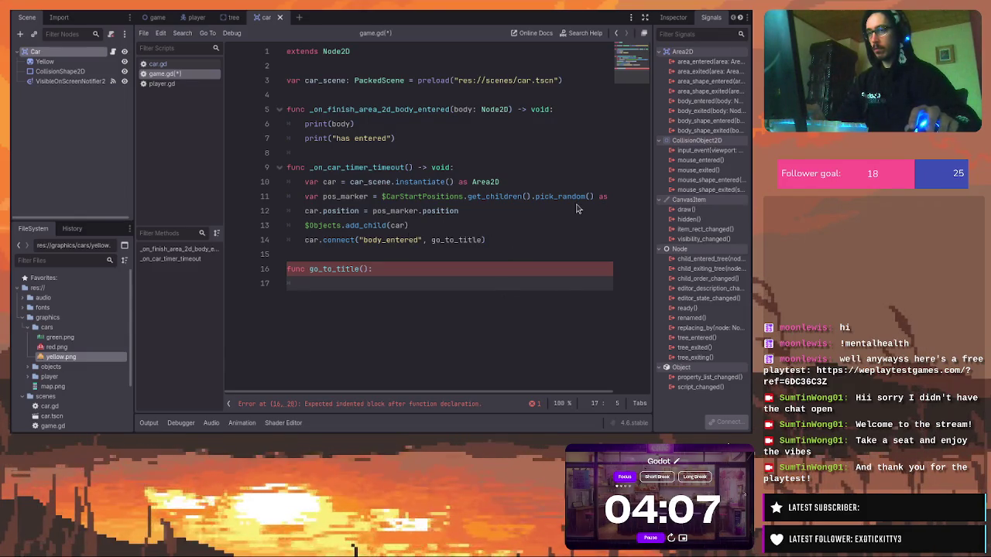
Give go_to_title a body parameter, print body and "Player has collided with Car", then save
{"action": "left_click", "coordinate": [363, 270]}
{"action": "type", "text": "body"}
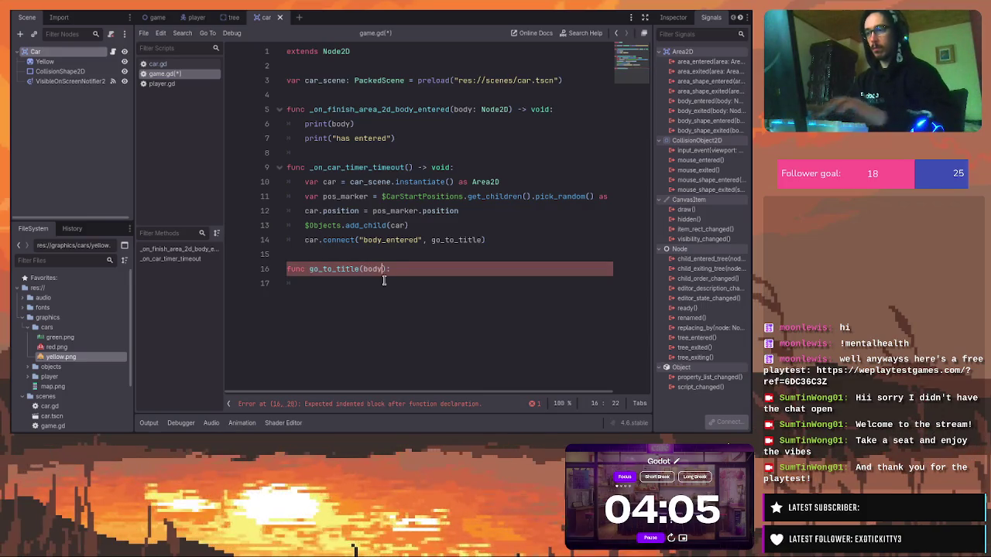
{"action": "key", "text": "End"}
{"action": "key", "text": "Return"}
{"action": "type", "text": "print"}
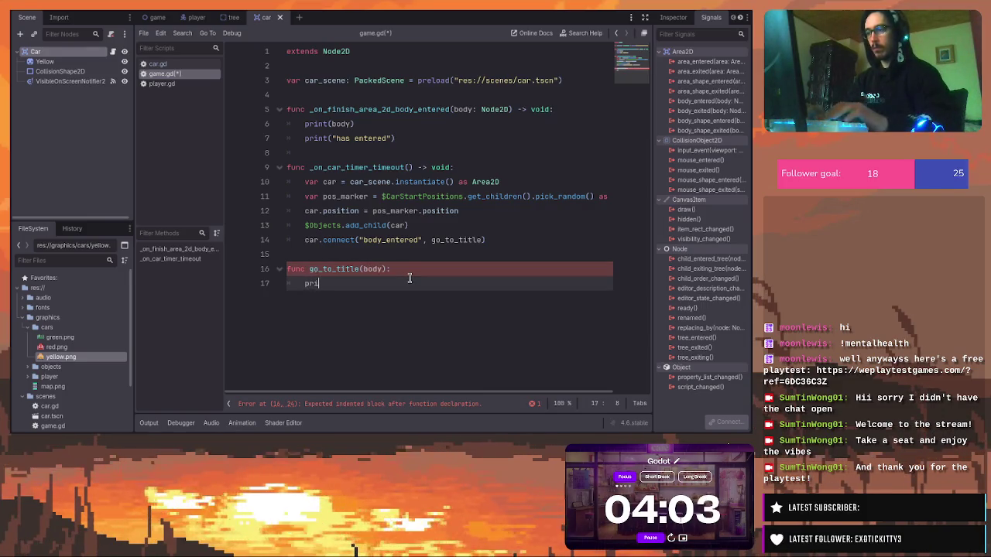
{"action": "type", "text": "*"}
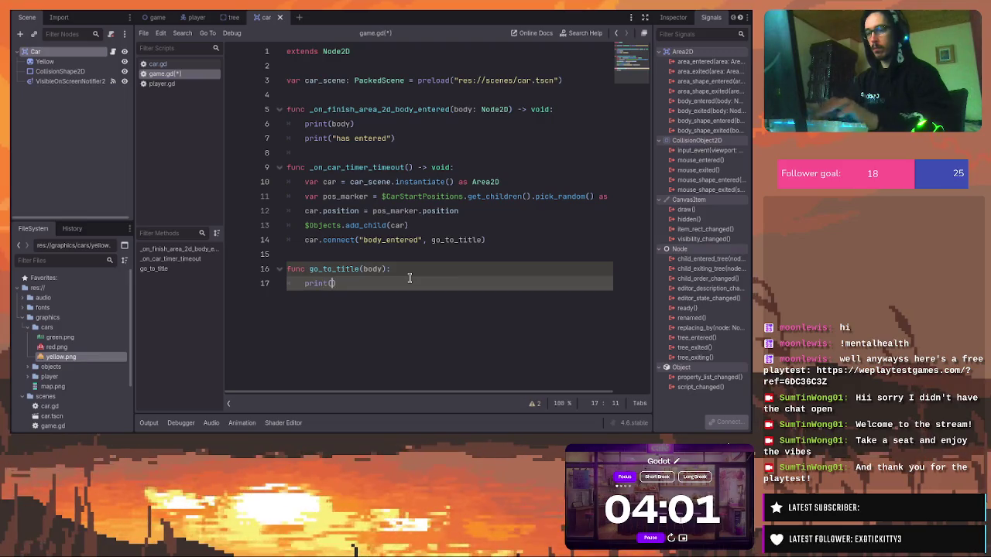
{"action": "type", "text": "body)"}
{"action": "key", "text": "Return"}
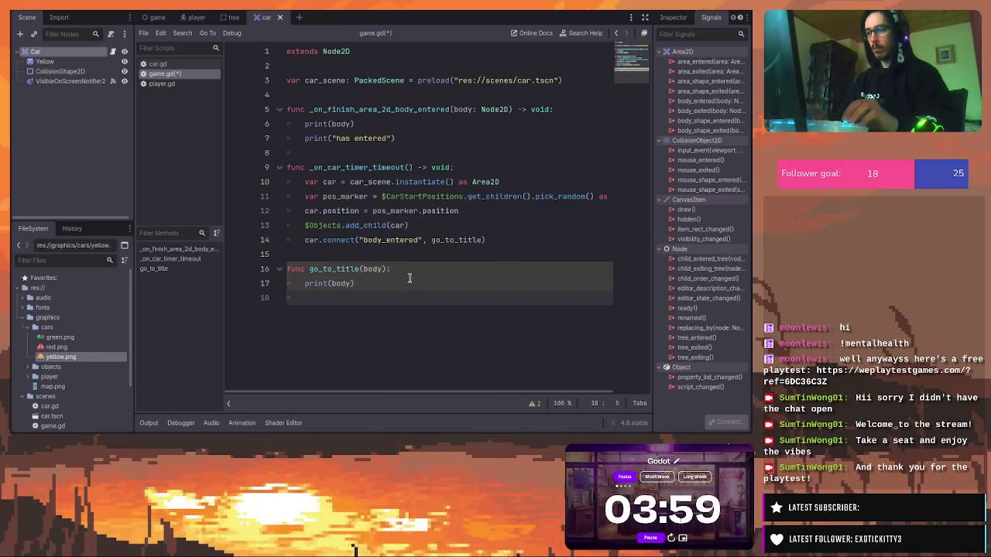
{"action": "type", "text": "print("}
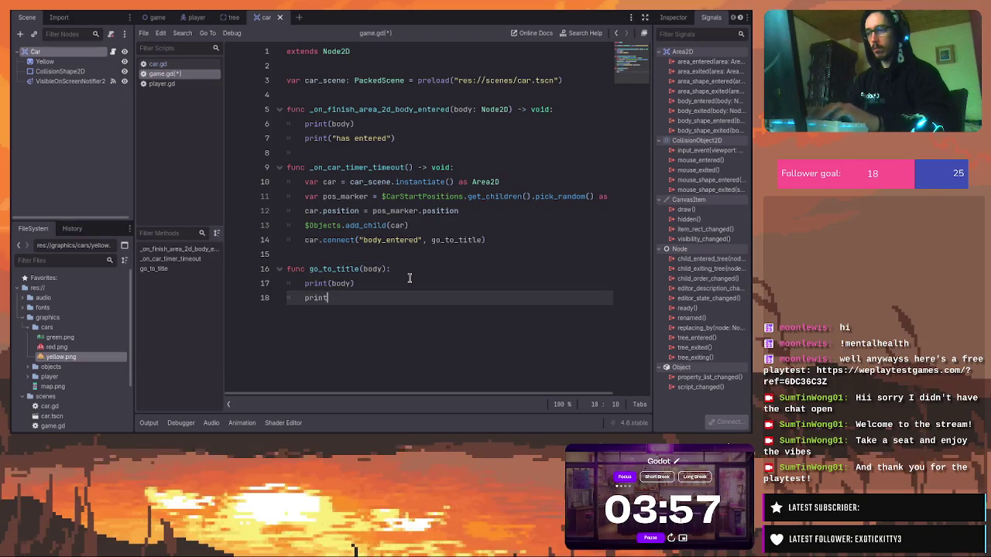
{"action": "type", "text": "\""}
{"action": "type", "text": "P"}
{"action": "type", "text": "layer has"}
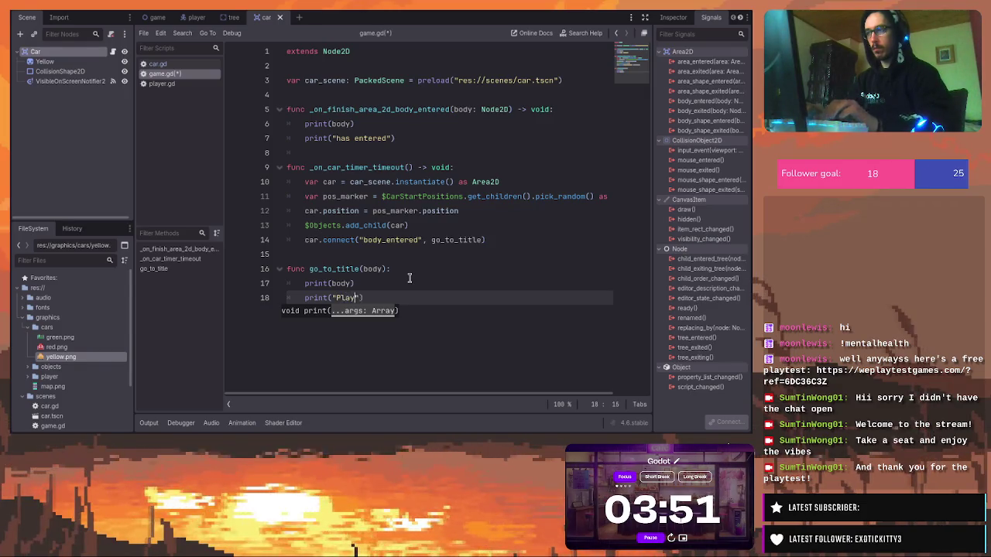
{"action": "type", "text": " collided wit"}
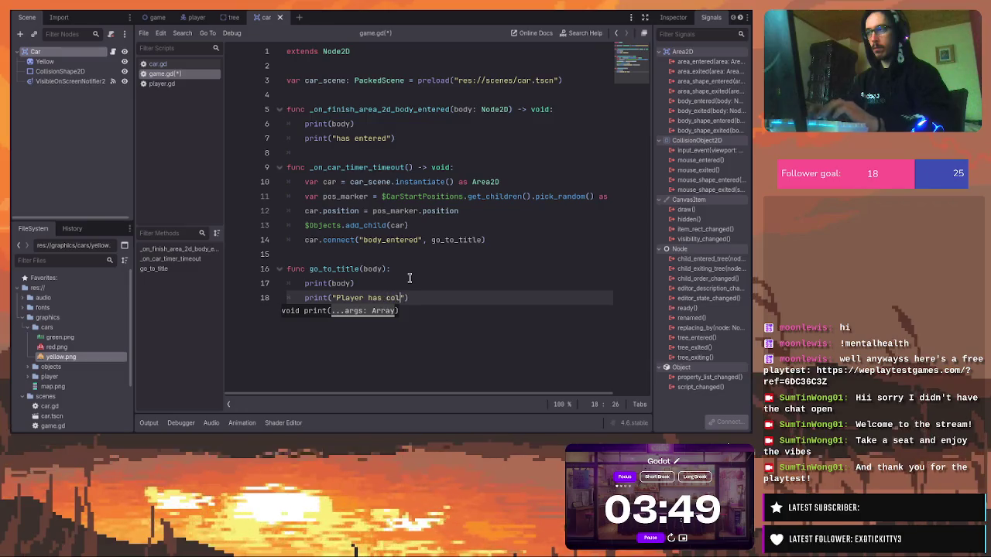
{"action": "type", "text": "h Car"}
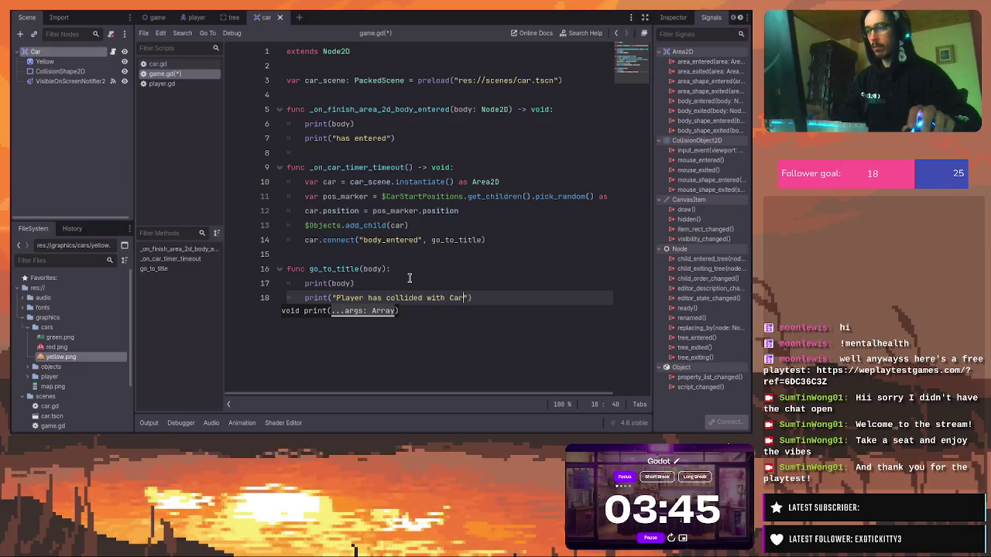
{"action": "type", "text": "\")"}
{"action": "key", "text": "Return"}
{"action": "key", "text": "ctrl+s"}
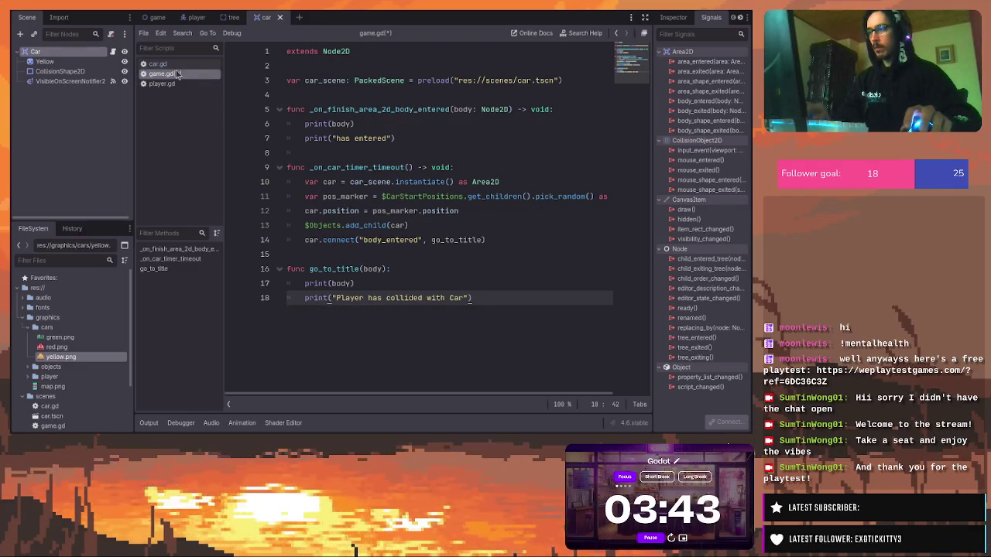
{"action": "left_click", "coordinate": [508, 124]}
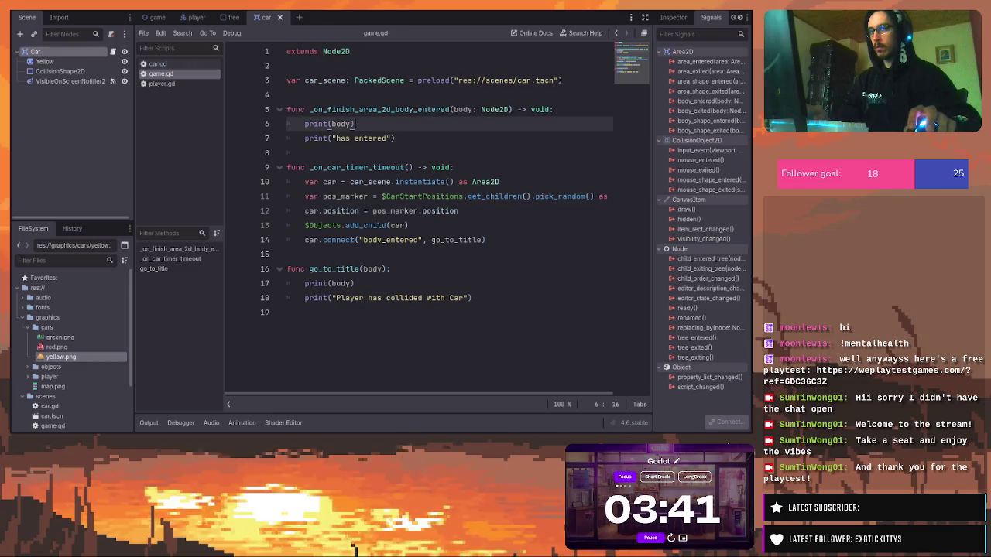
Run the game, check car collisions log "Player has collided with Car", then stop it
{"action": "key", "text": "F5"}
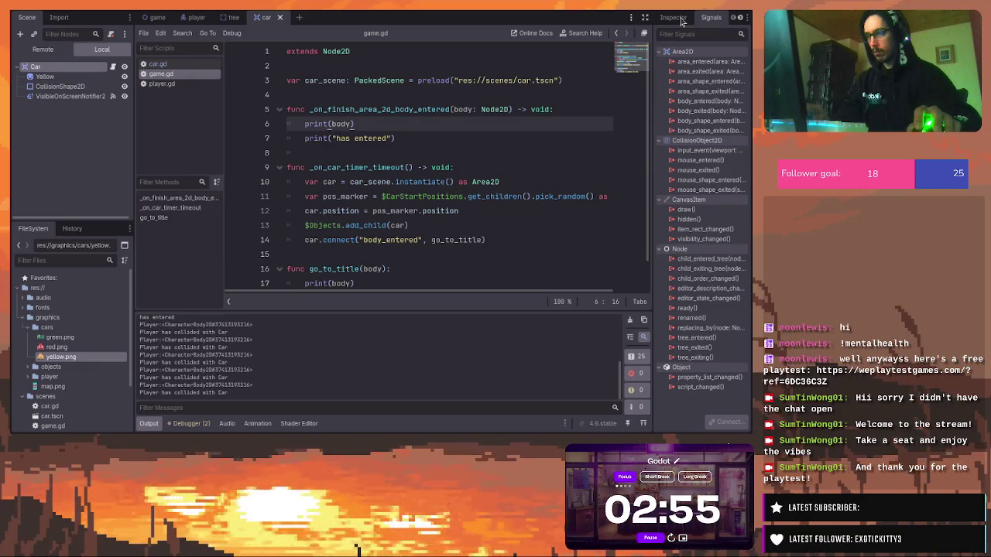
{"action": "key", "text": "F8"}
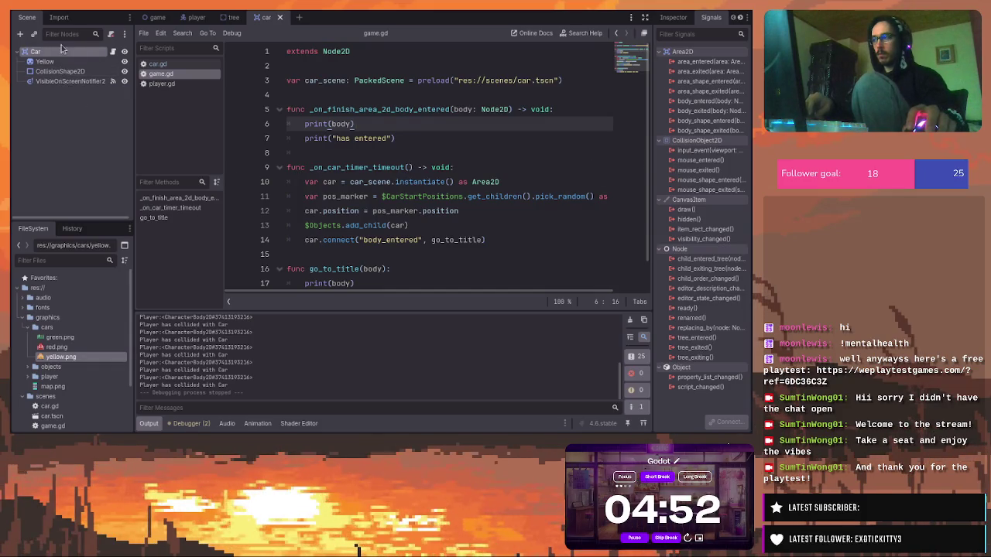
Select the Objects node in the game scene and browse its Inspector sections
{"action": "left_click", "coordinate": [153, 20]}
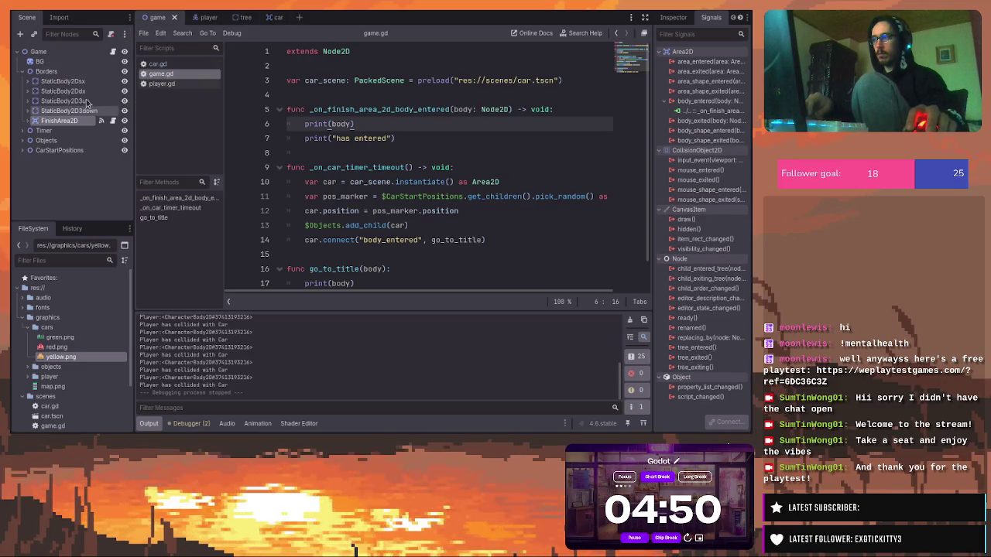
{"action": "left_click", "coordinate": [48, 141]}
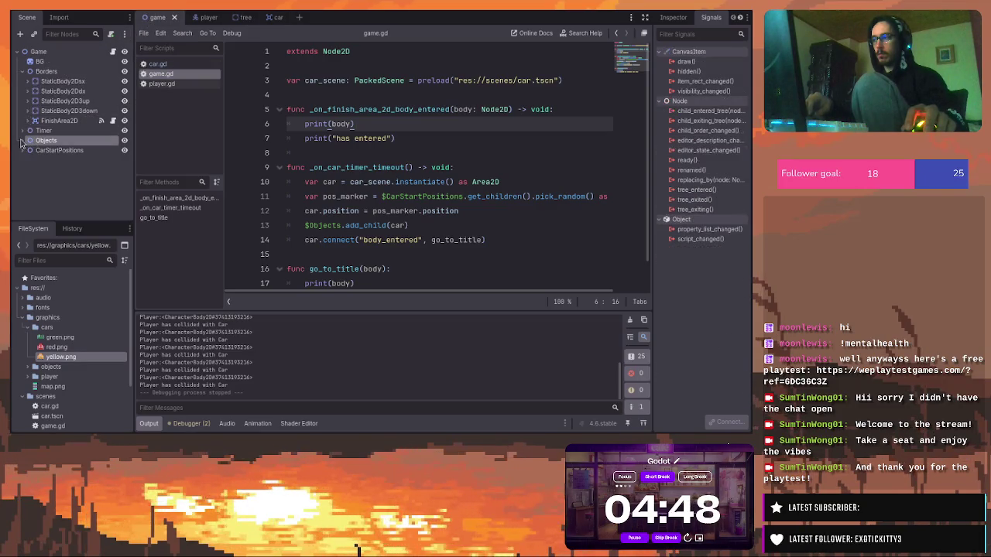
{"action": "left_click", "coordinate": [673, 17]}
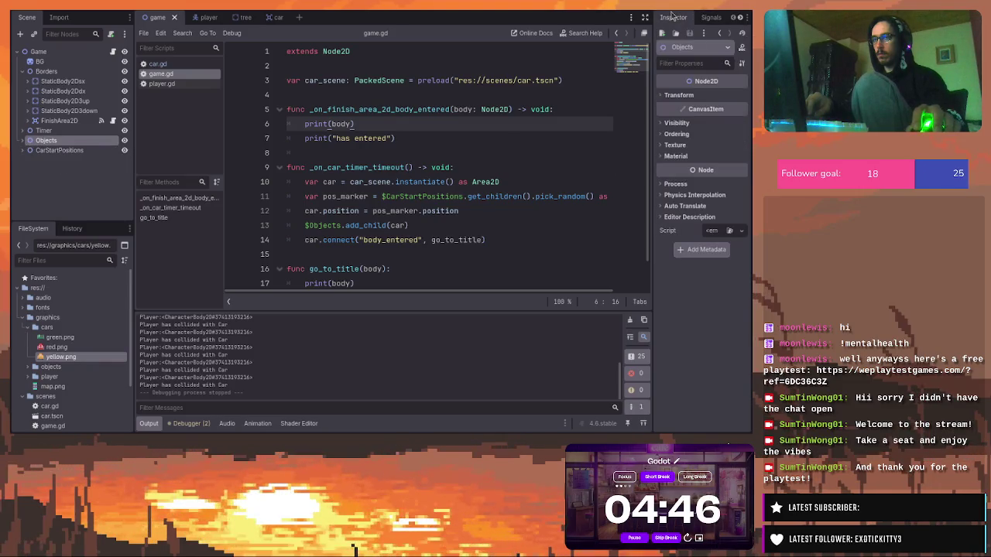
{"action": "left_click", "coordinate": [666, 124]}
{"action": "left_click", "coordinate": [666, 124]}
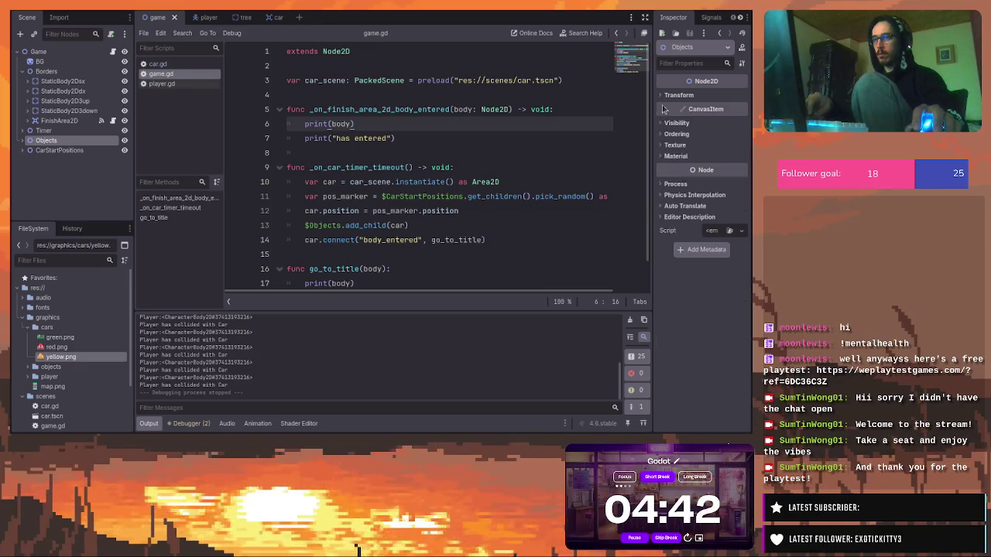
{"action": "left_click", "coordinate": [665, 95]}
{"action": "left_click", "coordinate": [664, 96]}
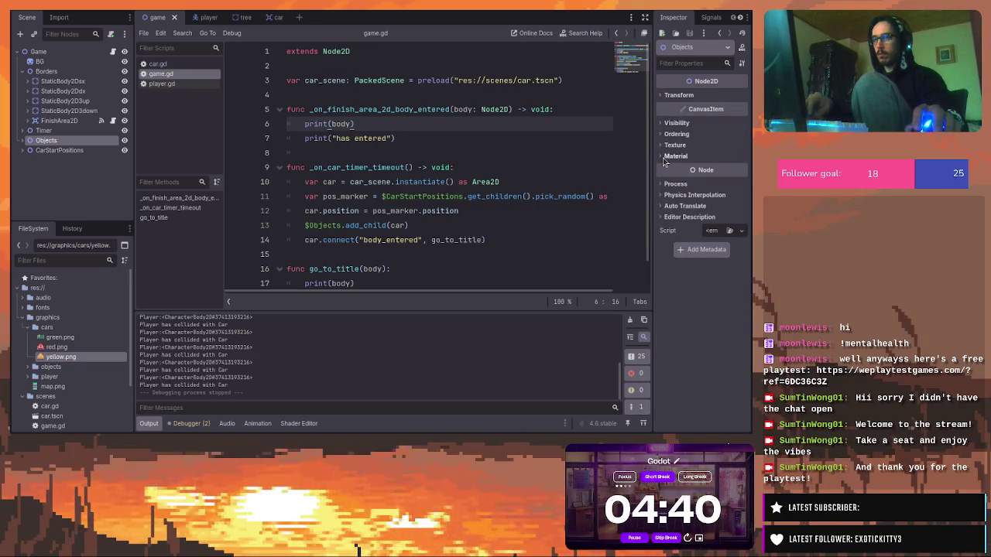
{"action": "left_click", "coordinate": [664, 184]}
{"action": "left_click", "coordinate": [664, 184]}
{"action": "left_click", "coordinate": [663, 196]}
{"action": "left_click", "coordinate": [663, 196]}
{"action": "left_click", "coordinate": [663, 206]}
{"action": "left_click", "coordinate": [663, 206]}
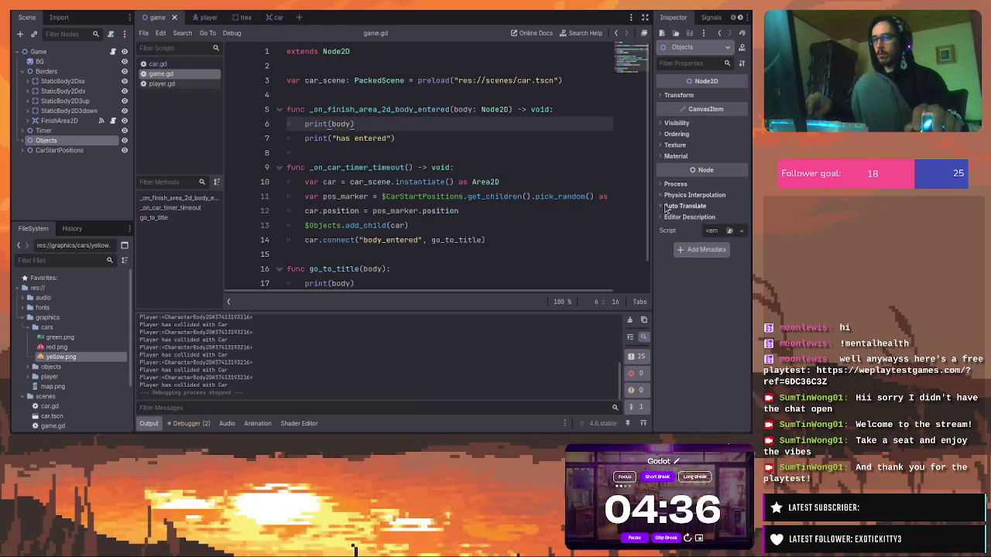
{"action": "left_click", "coordinate": [670, 217]}
{"action": "left_click", "coordinate": [671, 218]}
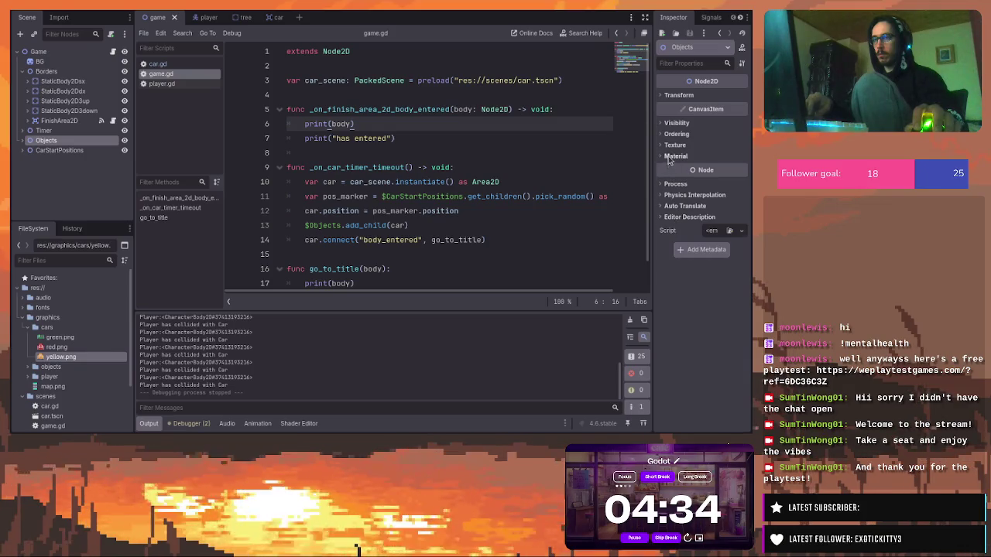
{"action": "left_click", "coordinate": [672, 155]}
{"action": "left_click", "coordinate": [672, 156]}
{"action": "left_click", "coordinate": [673, 145]}
{"action": "left_click", "coordinate": [673, 146]}
{"action": "left_click", "coordinate": [673, 145]}
{"action": "left_click", "coordinate": [673, 145]}
Enable Y Sort under Ordering for Objects and run the game again
{"action": "left_click", "coordinate": [673, 136]}
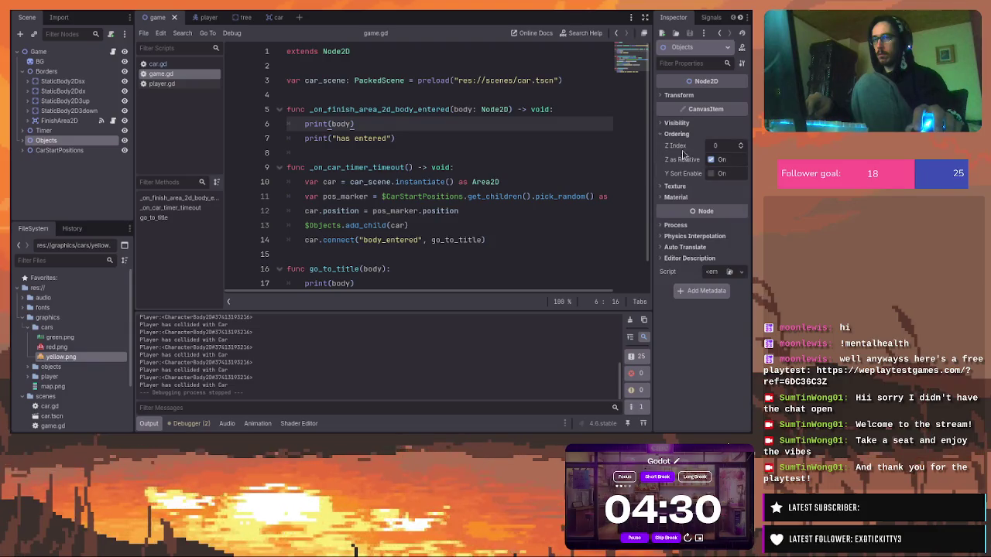
{"action": "left_click", "coordinate": [711, 174]}
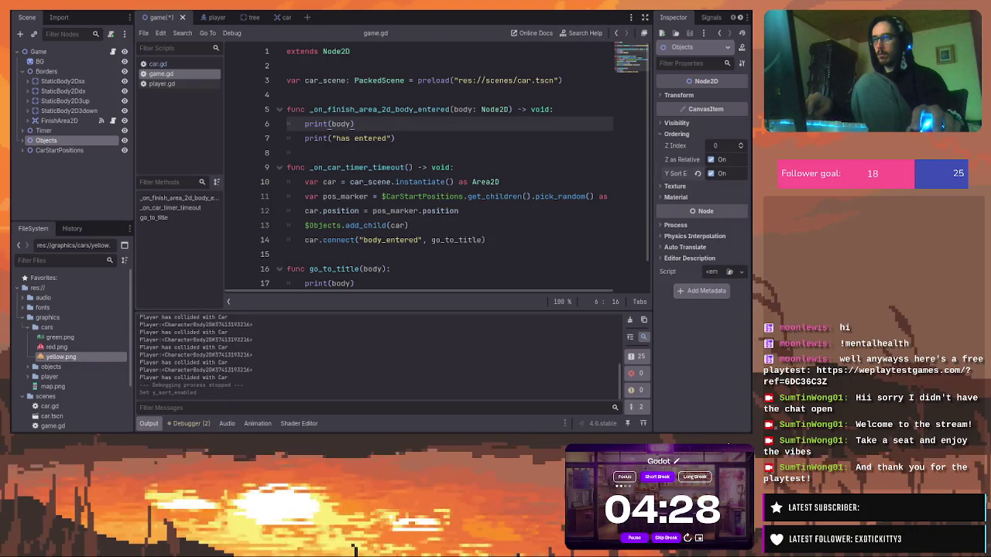
{"action": "key", "text": "F5"}
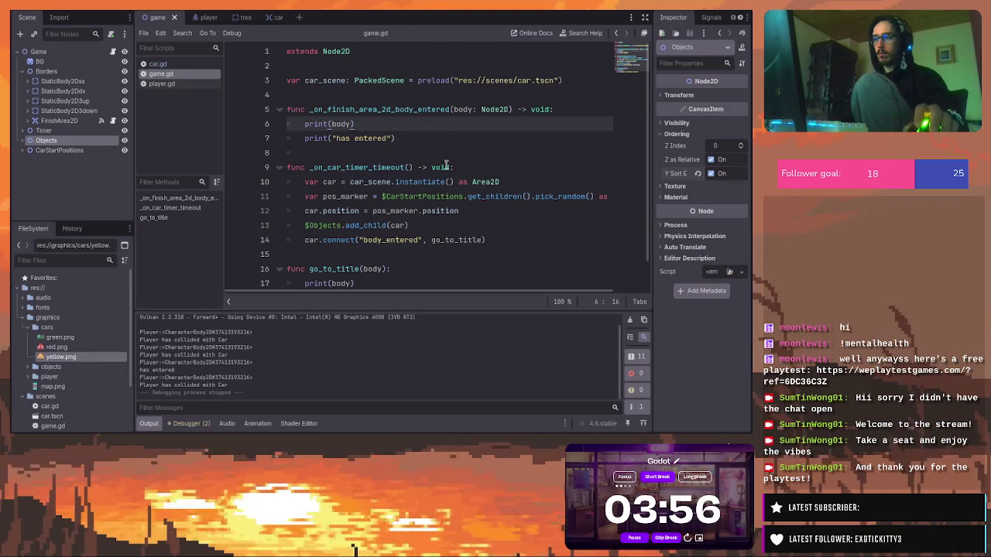
Scroll the view while play-testing the Y-sorted game scene
{"action": "scroll", "coordinate": [446, 165], "scroll_direction": "down", "scroll_amount": 1}
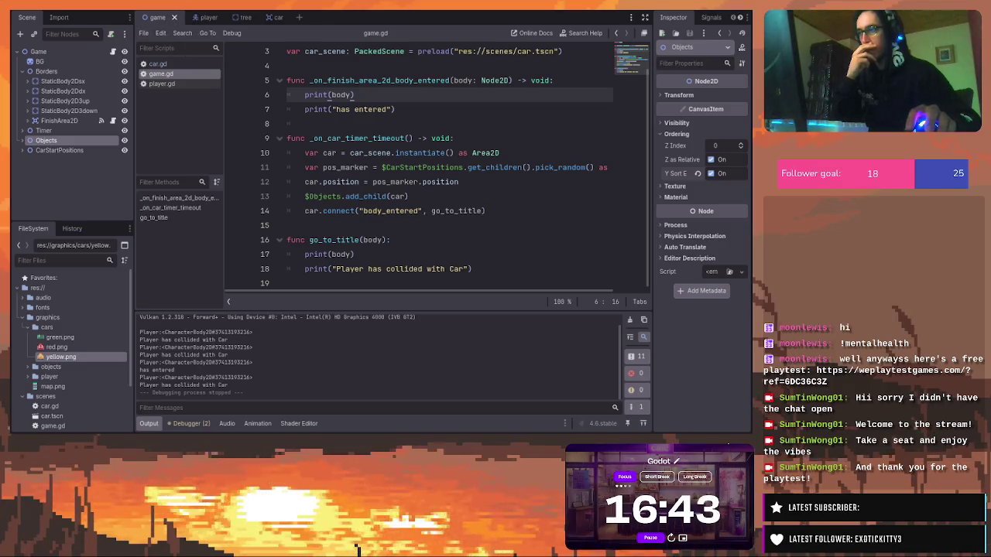
Return to the game scene's 2D view with Ctrl+F1
{"action": "key", "text": "ctrl+F1"}
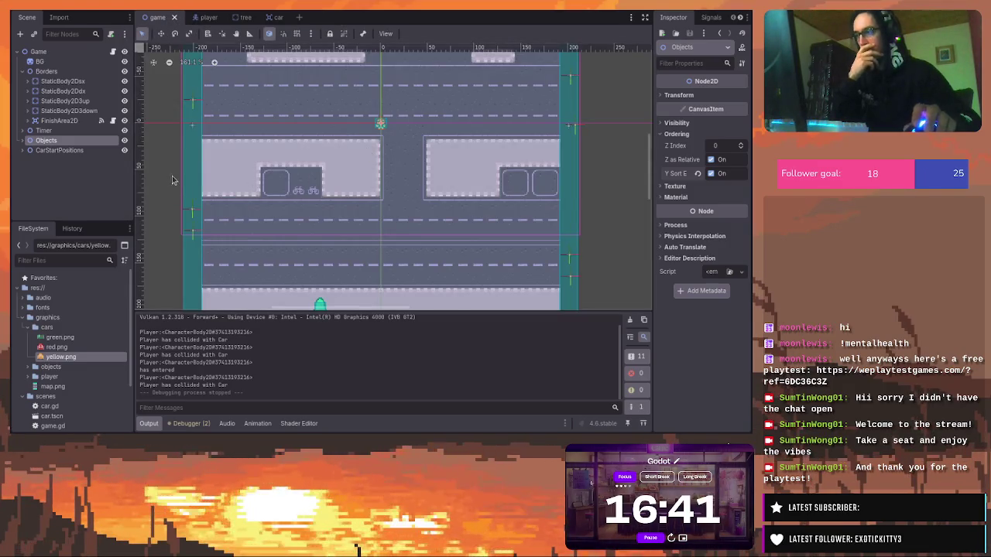
Lock the BG and Borders nodes so they can't be selected on the canvas
{"action": "left_click", "coordinate": [98, 65]}
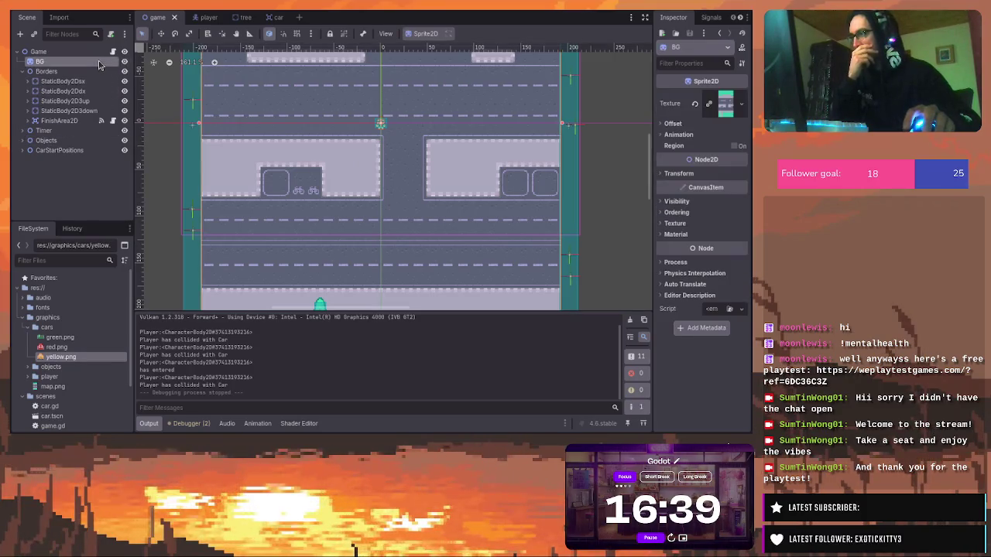
{"action": "left_click", "coordinate": [331, 35]}
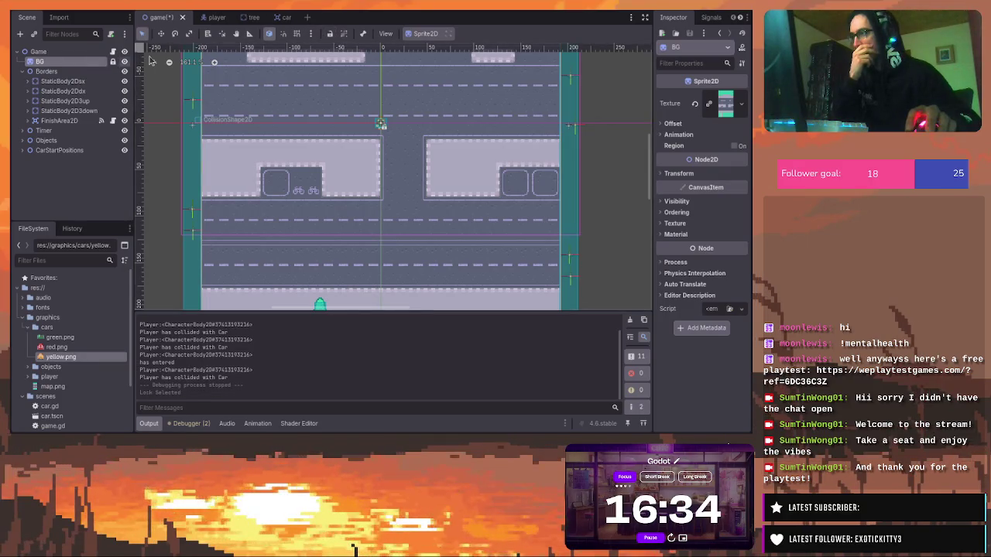
{"action": "left_click", "coordinate": [24, 72]}
{"action": "left_click", "coordinate": [45, 72]}
{"action": "left_click", "coordinate": [331, 35]}
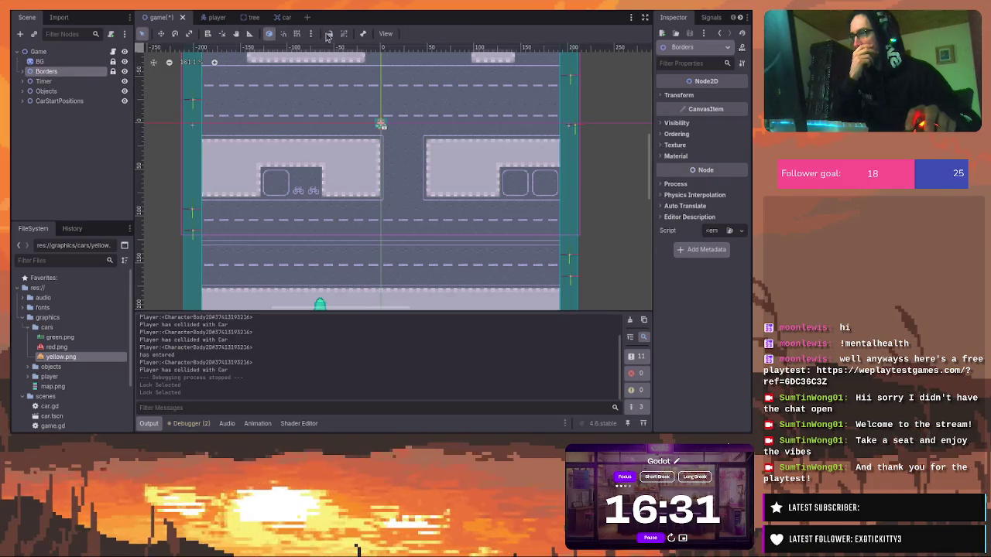
Lock CarStartPositions as well, then expand and select the Objects node
{"action": "left_click", "coordinate": [24, 101]}
{"action": "left_click", "coordinate": [23, 101]}
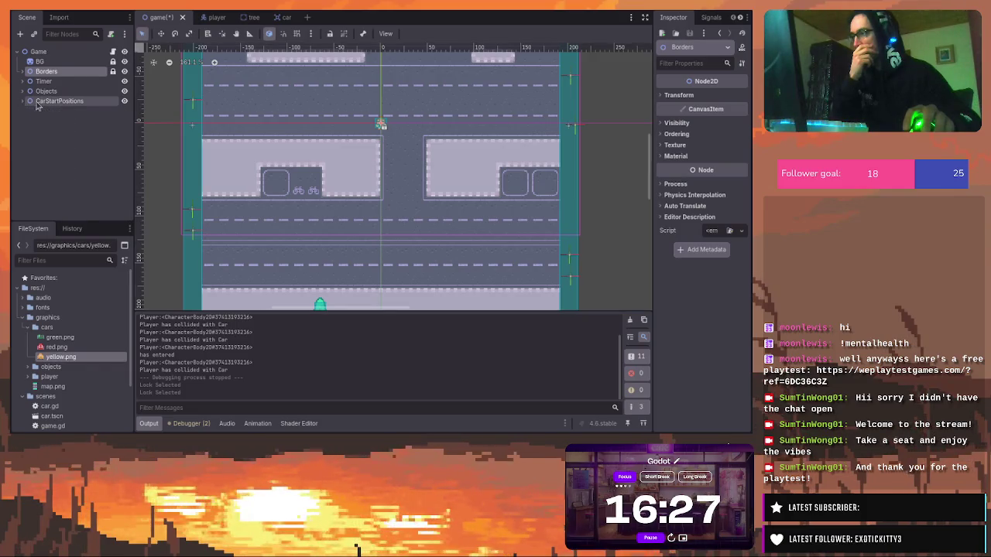
{"action": "left_click", "coordinate": [59, 101]}
{"action": "left_click", "coordinate": [330, 34]}
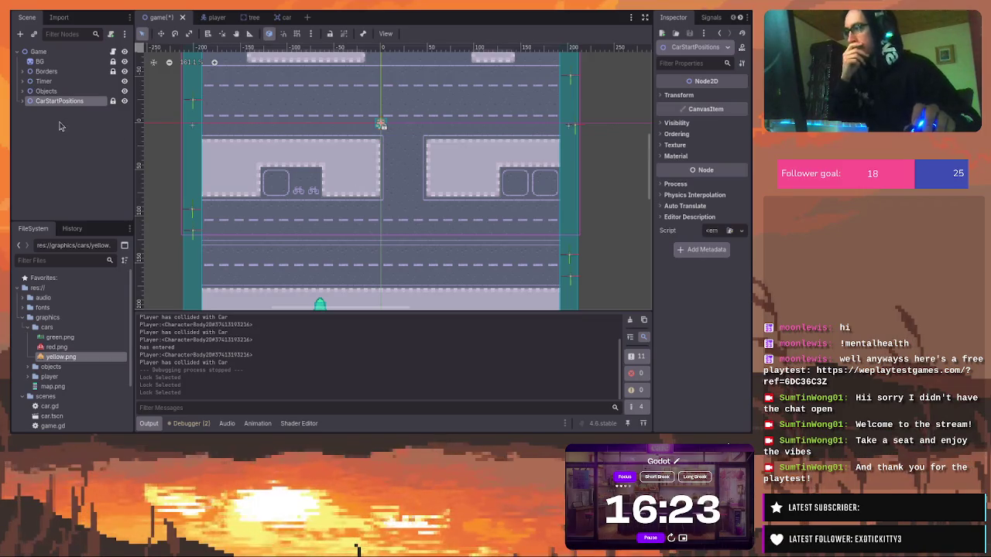
{"action": "left_click", "coordinate": [22, 91]}
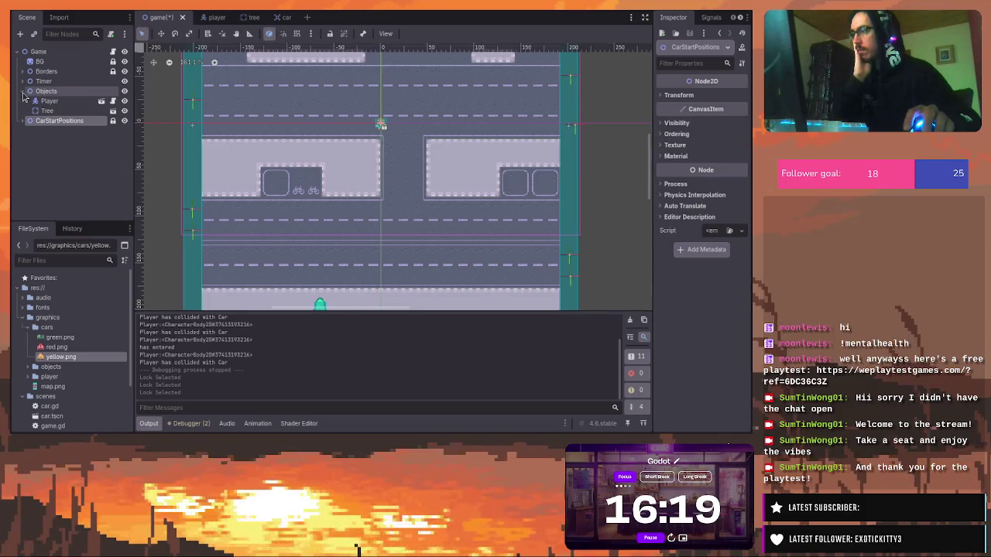
{"action": "left_click", "coordinate": [48, 92]}
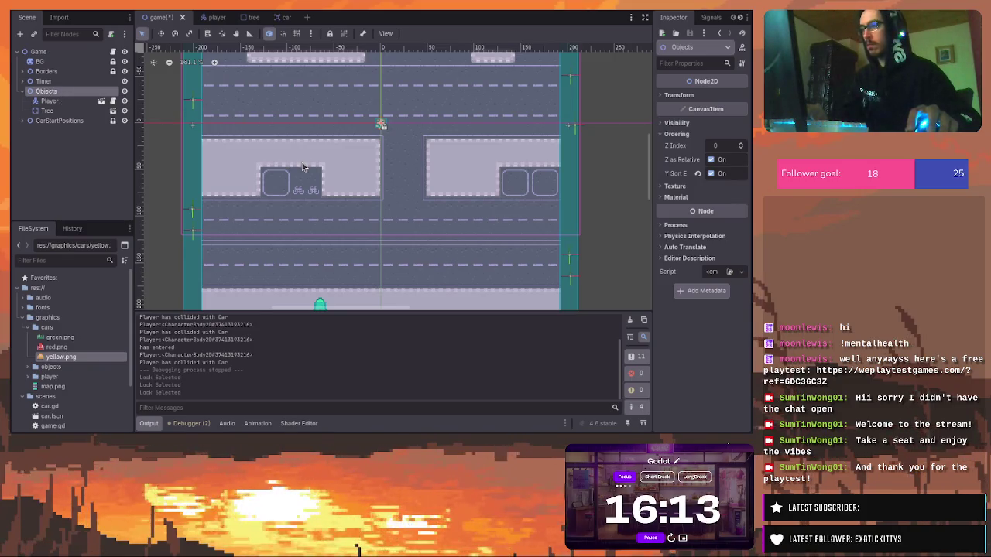
Add a Node2D child under Objects with Ctrl+A and rename it 'Stuff'
{"action": "key", "text": "ctrl+a"}
{"action": "key", "text": "Return"}
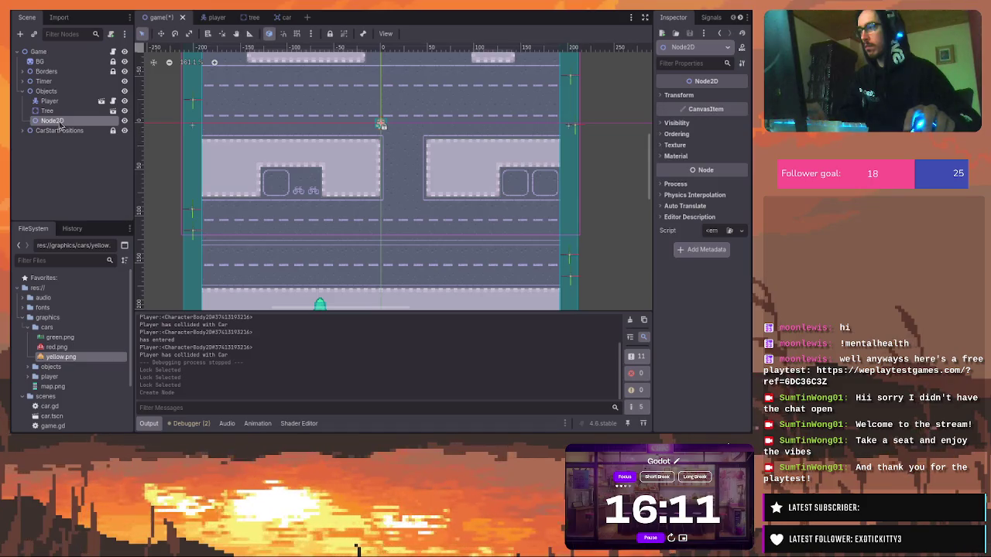
{"action": "double_click", "coordinate": [51, 121]}
{"action": "type", "text": "Stuff"}
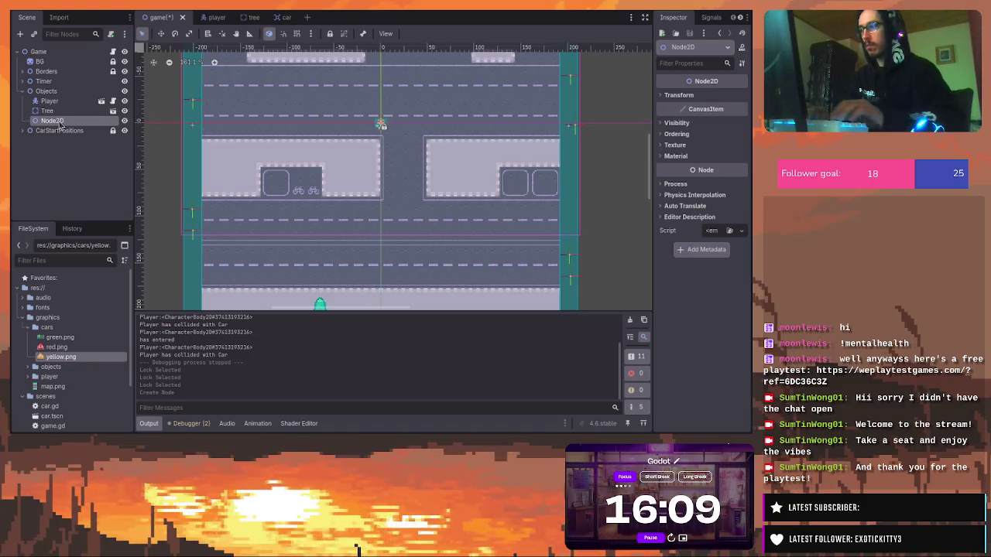
{"action": "key", "text": "Return"}
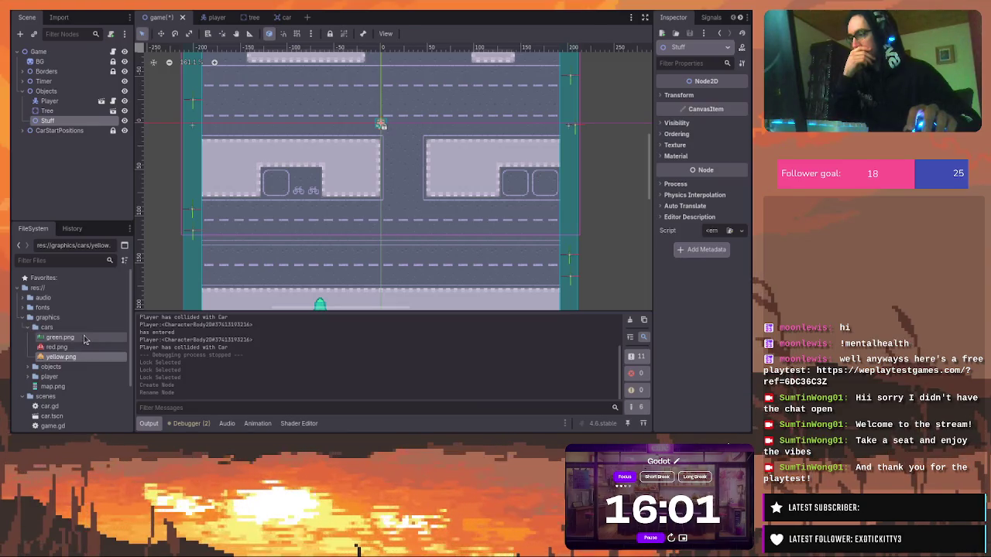
Collapse the cars image folder and expand the objects folder in FileSystem
{"action": "left_click", "coordinate": [29, 327]}
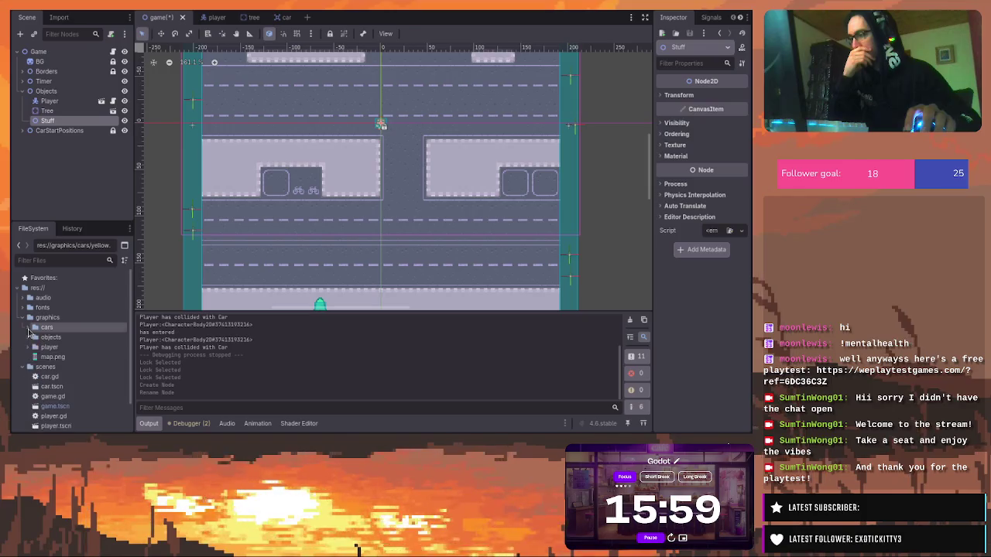
{"action": "left_click", "coordinate": [30, 338]}
{"action": "scroll", "coordinate": [78, 348], "scroll_direction": "down", "scroll_amount": 3}
Zoom in on the grass beside the bottom side road and drop a tree1.png sprite there
{"action": "scroll", "coordinate": [89, 360], "scroll_direction": "down", "scroll_amount": 5}
{"action": "scroll", "coordinate": [86, 354], "scroll_direction": "up", "scroll_amount": 5}
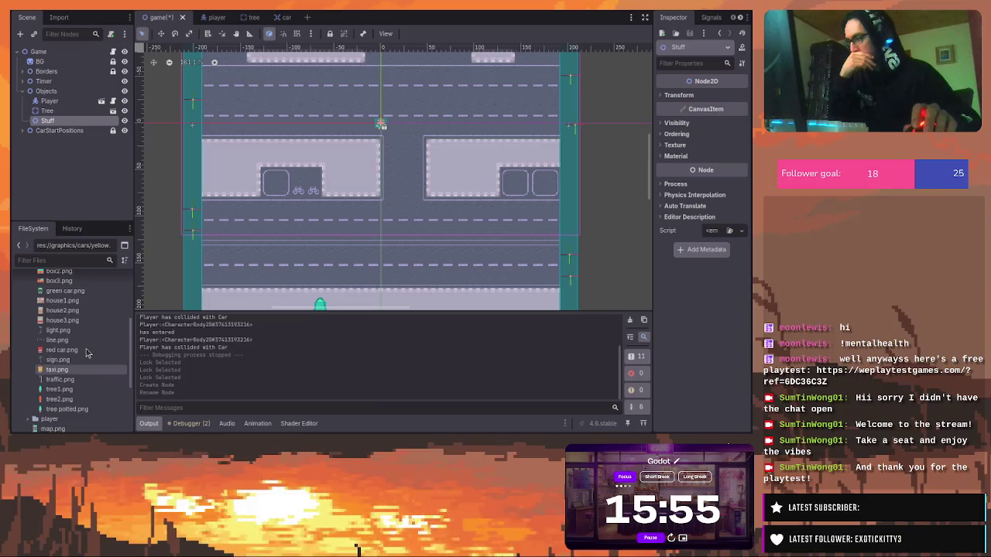
{"action": "scroll", "coordinate": [86, 350], "scroll_direction": "up", "scroll_amount": 2}
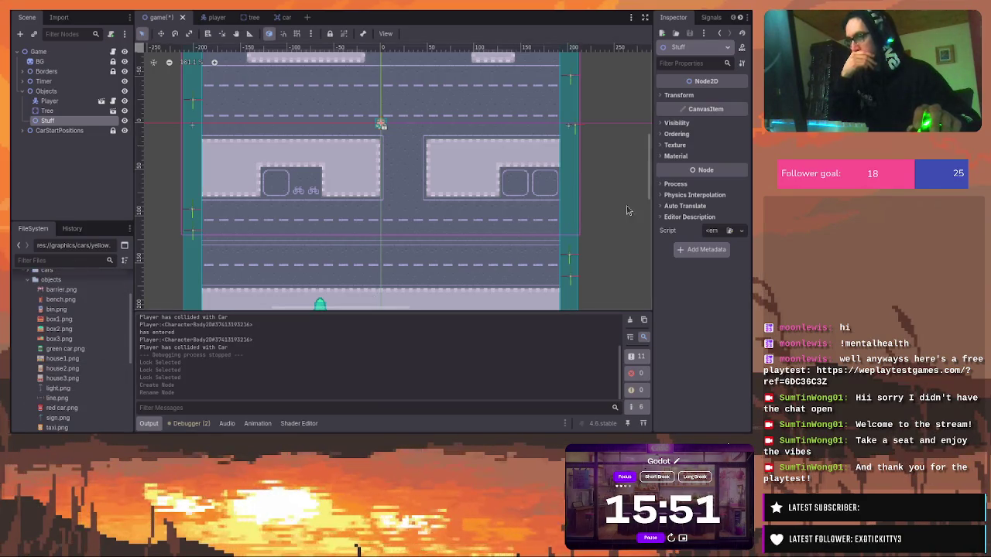
{"action": "scroll", "coordinate": [623, 215], "scroll_direction": "down", "scroll_amount": 3}
{"action": "mouse_move", "coordinate": [649, 172]}
{"action": "left_mouse_down"}
{"action": "mouse_move", "coordinate": [651, 213]}
{"action": "mouse_move", "coordinate": [659, 193]}
{"action": "left_mouse_up"}
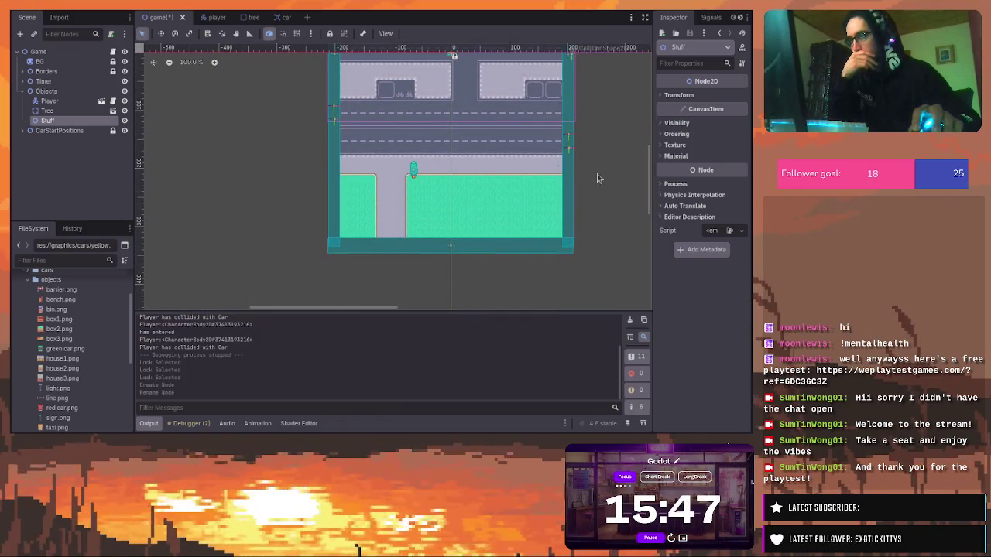
{"action": "scroll", "coordinate": [452, 209], "scroll_direction": "up", "scroll_amount": 5}
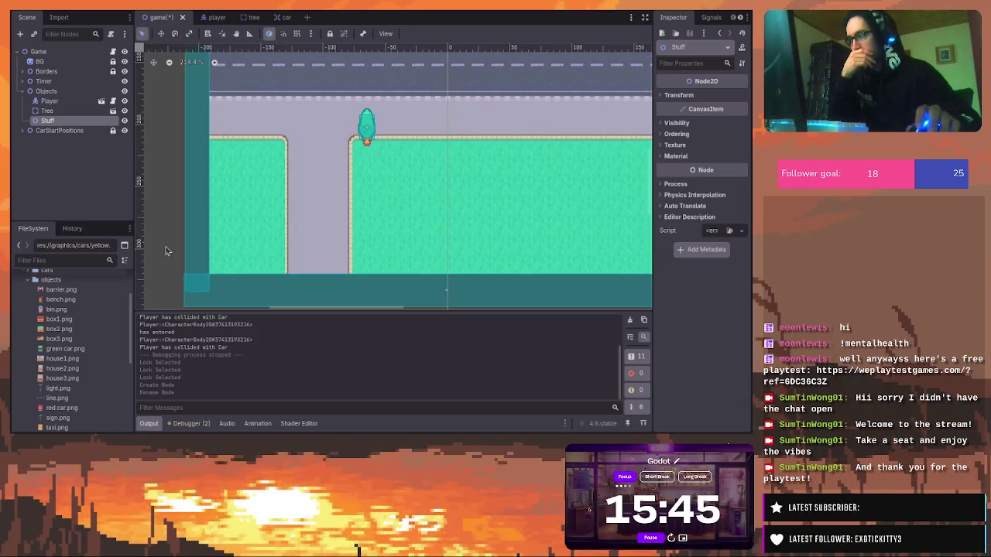
{"action": "scroll", "coordinate": [85, 341], "scroll_direction": "down", "scroll_amount": 5}
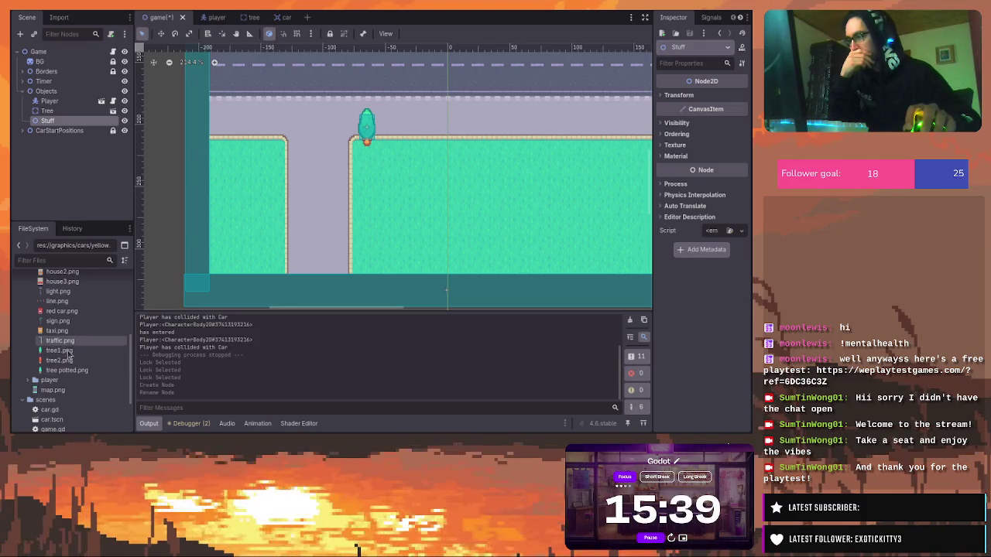
{"action": "mouse_move", "coordinate": [63, 350]}
{"action": "left_mouse_down"}
{"action": "mouse_move", "coordinate": [155, 277]}
{"action": "mouse_move", "coordinate": [275, 131]}
{"action": "left_mouse_up"}
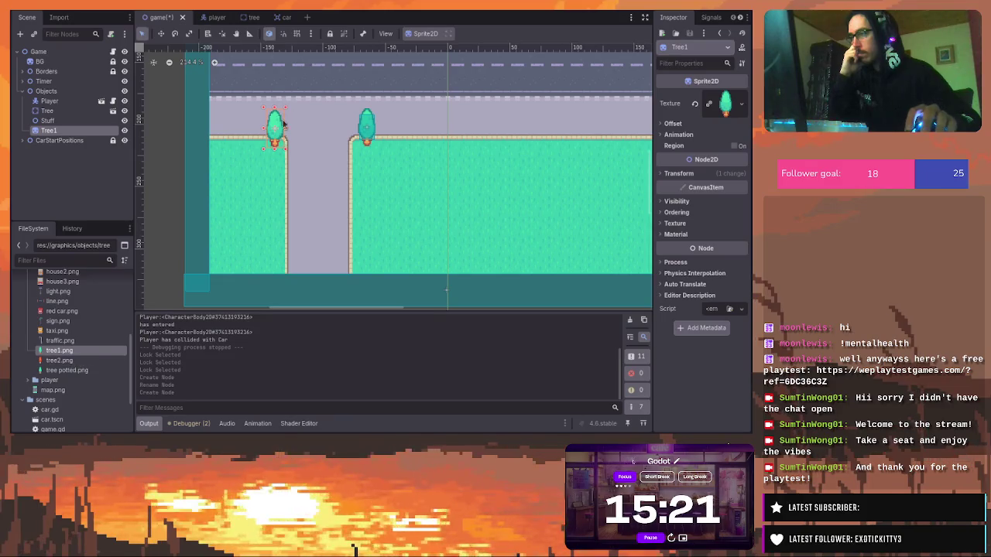
Build a column of four trees on the left grass by duplicating and moving Tree1
{"action": "mouse_move", "coordinate": [277, 127]}
{"action": "left_mouse_down"}
{"action": "mouse_move", "coordinate": [271, 121]}
{"action": "mouse_move", "coordinate": [272, 199]}
{"action": "left_mouse_up"}
{"action": "key", "text": "ctrl+d"}
{"action": "key", "text": "ctrl+d"}
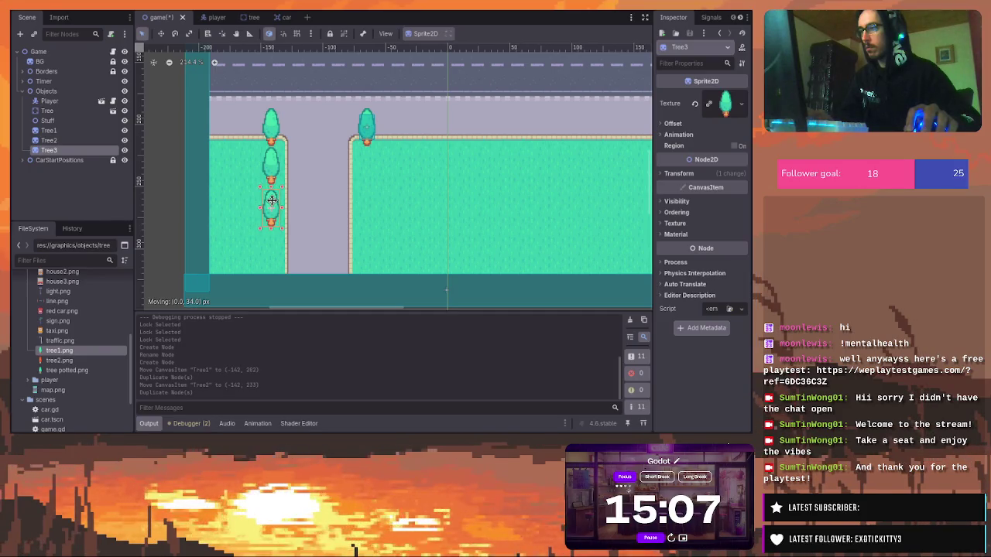
{"action": "left_click_drag", "start_coordinate": [273, 201], "coordinate": [272, 200]}
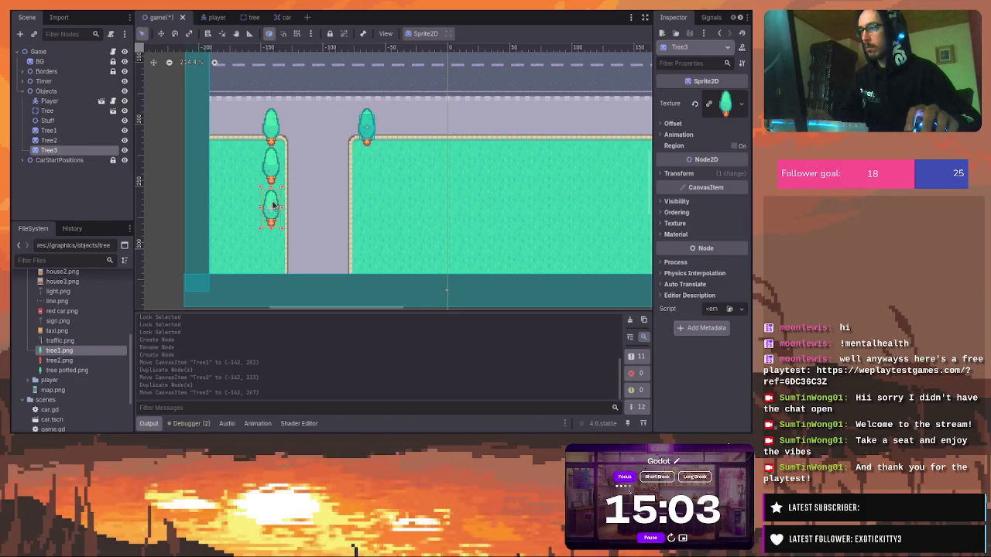
{"action": "key", "text": "ctrl+d"}
{"action": "left_click_drag", "start_coordinate": [272, 205], "coordinate": [271, 244]}
Duplicate the four-tree column and move the copies onto the right-hand grass
{"action": "left_click_drag", "start_coordinate": [295, 111], "coordinate": [254, 271]}
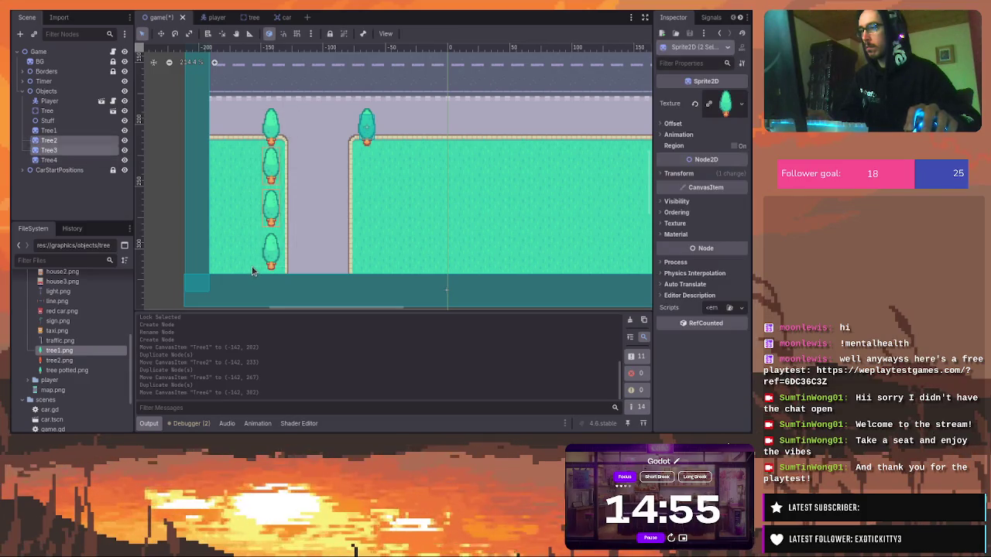
{"action": "left_click_drag", "start_coordinate": [295, 95], "coordinate": [245, 302]}
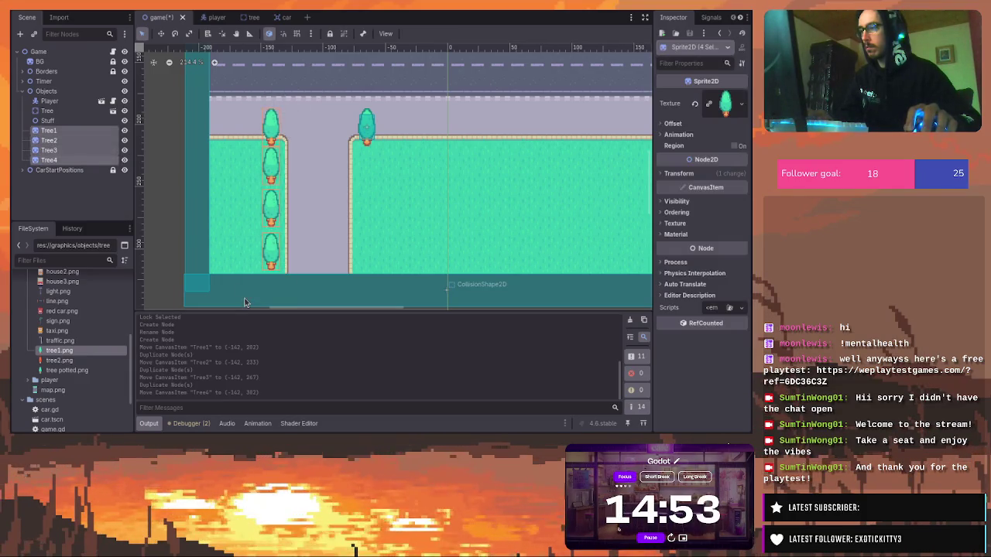
{"action": "key", "text": "ctrl+d"}
{"action": "left_click_drag", "start_coordinate": [272, 168], "coordinate": [387, 170]}
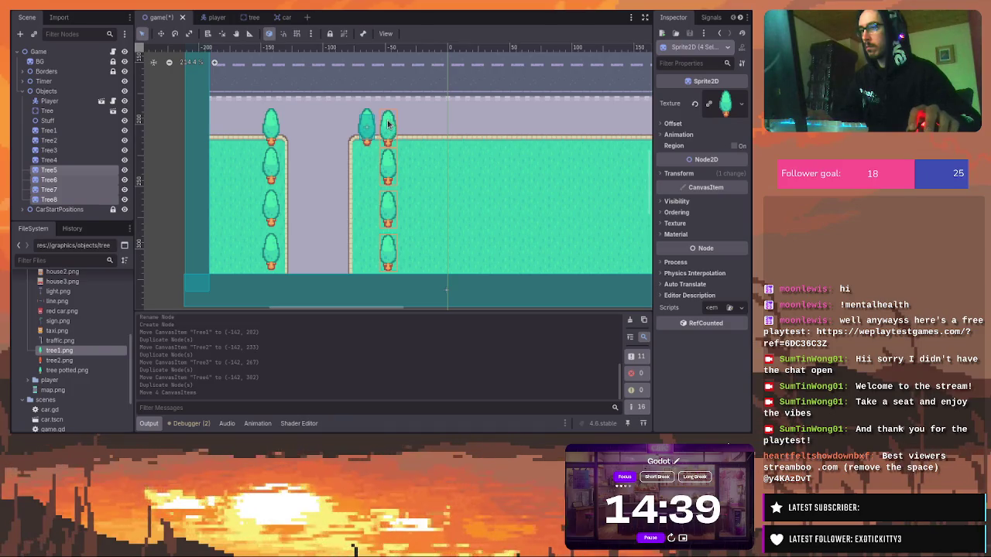
Delete the top copied tree and line up Tree5–Tree8 in a straight column at the road edge
{"action": "left_click", "coordinate": [389, 133]}
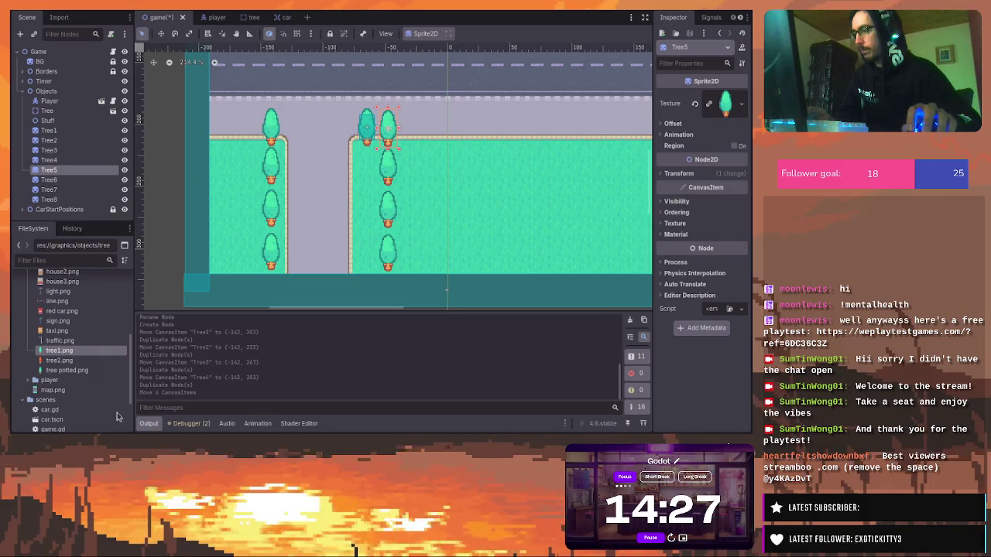
{"action": "key", "text": "Delete"}
{"action": "left_click_drag", "start_coordinate": [415, 213], "coordinate": [370, 154]}
{"action": "mouse_move", "coordinate": [385, 209]}
{"action": "left_mouse_down"}
{"action": "mouse_move", "coordinate": [364, 209]}
{"action": "mouse_move", "coordinate": [386, 209]}
{"action": "left_mouse_up"}
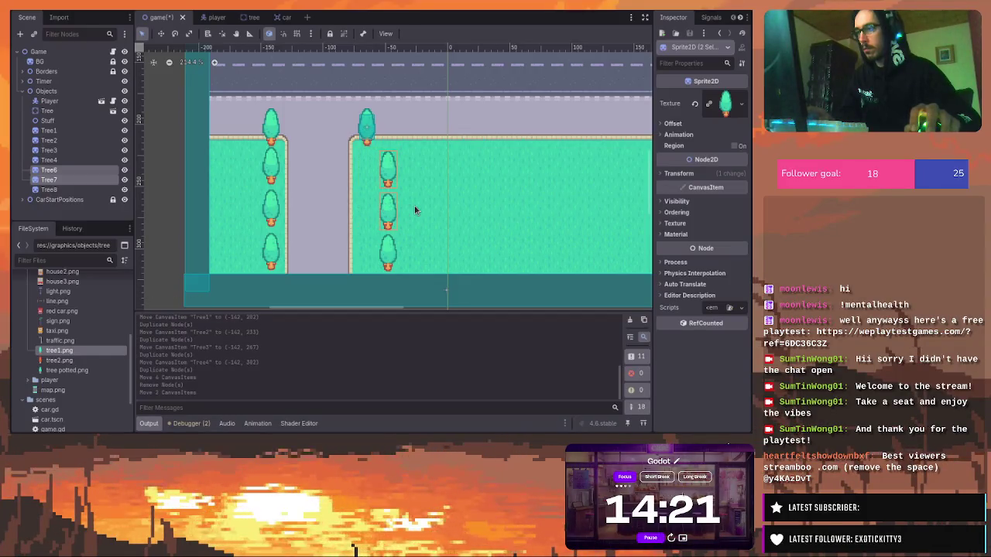
{"action": "mouse_move", "coordinate": [416, 149]}
{"action": "left_mouse_down"}
{"action": "mouse_move", "coordinate": [375, 283]}
{"action": "mouse_move", "coordinate": [368, 276]}
{"action": "left_mouse_up"}
{"action": "left_click_drag", "start_coordinate": [385, 206], "coordinate": [366, 205]}
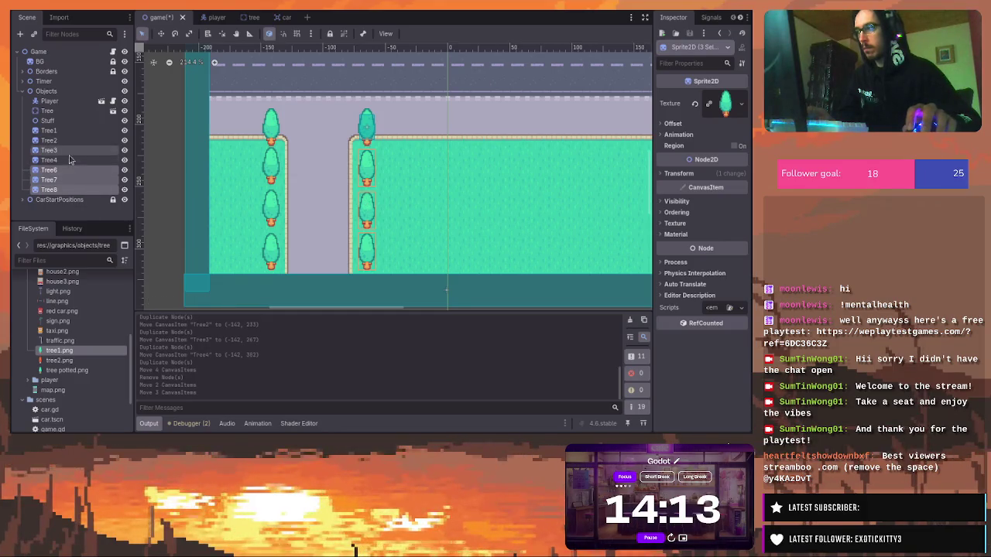
{"action": "left_click", "coordinate": [81, 131]}
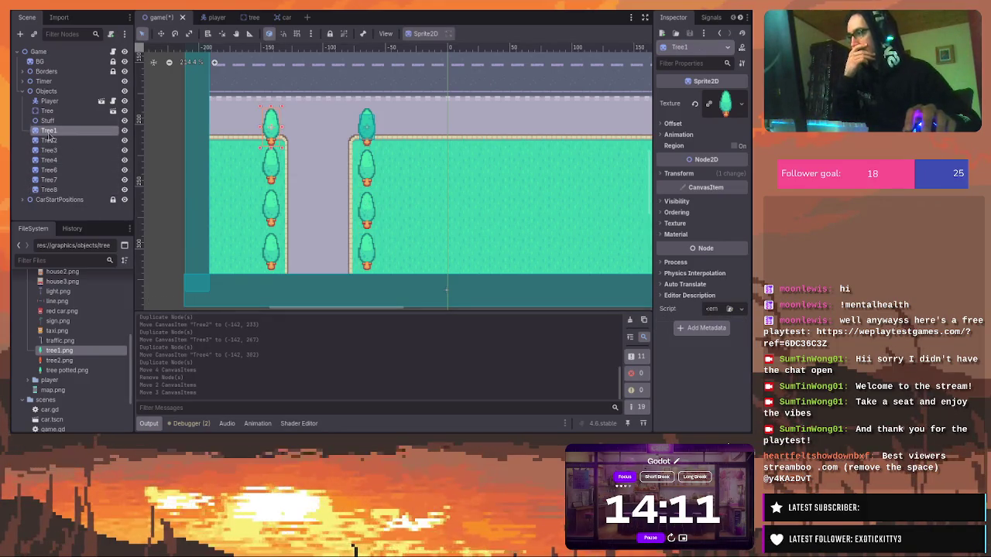
Select Tree1 through Tree8 and drag them onto the Stuff node to reparent them
{"action": "left_click", "coordinate": [17, 139]}
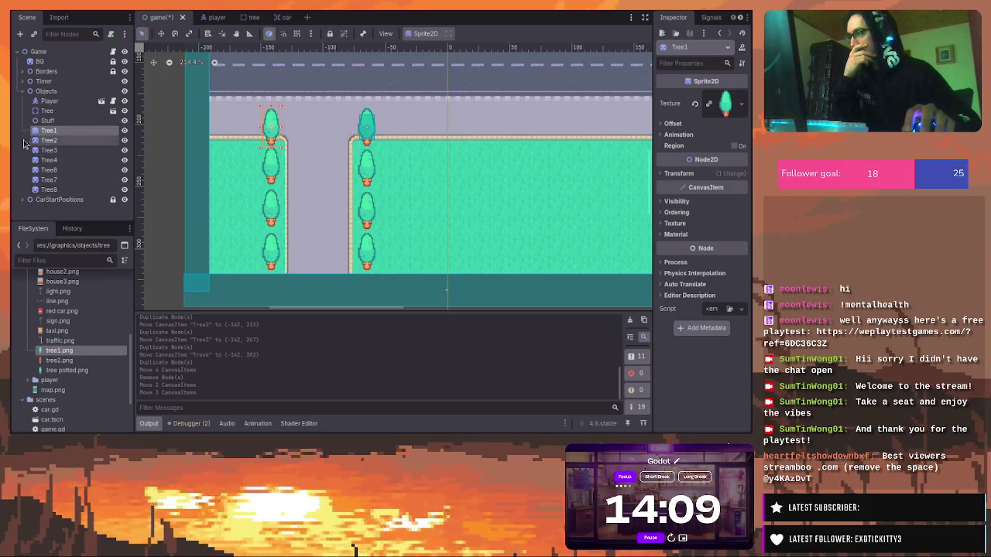
{"action": "left_click", "coordinate": [19, 132]}
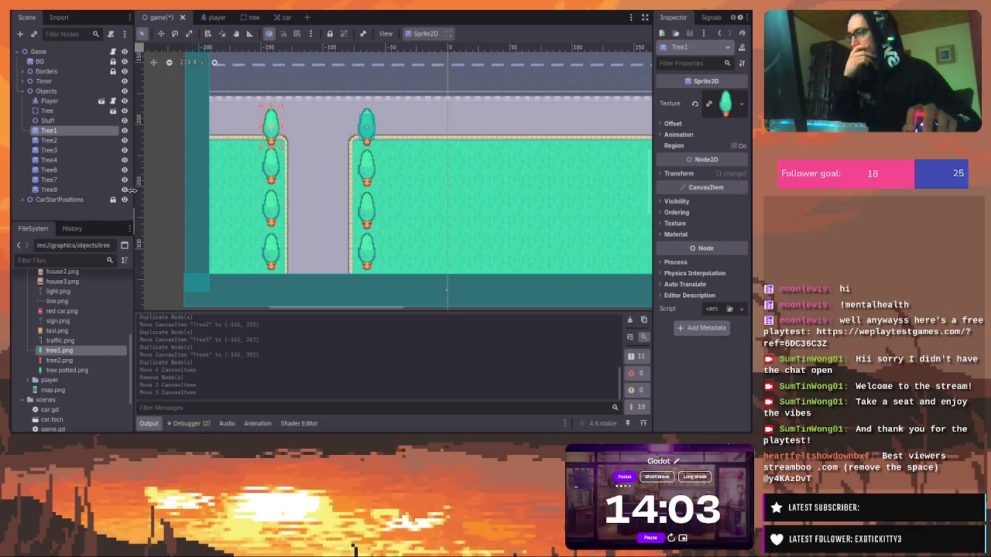
{"action": "left_click", "coordinate": [85, 221]}
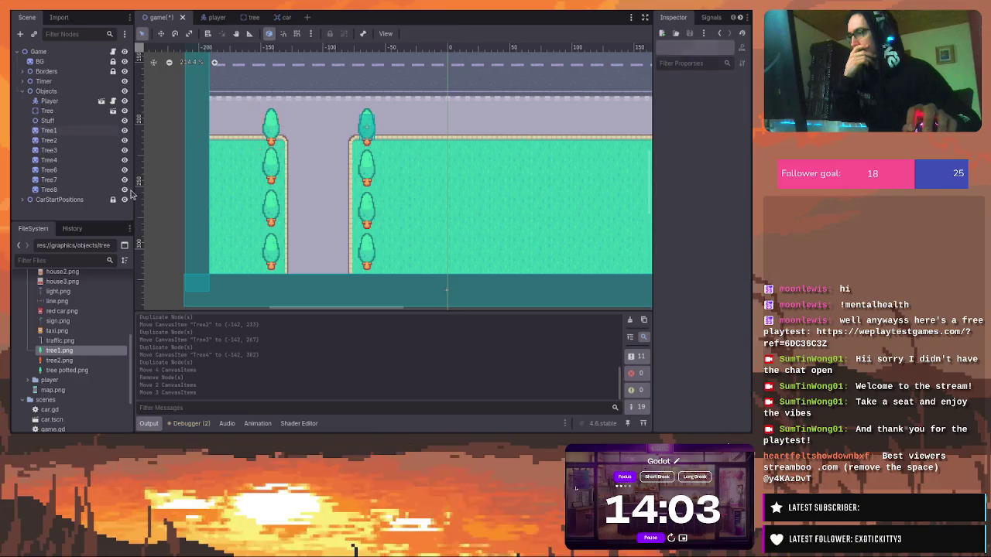
{"action": "left_click", "coordinate": [43, 132]}
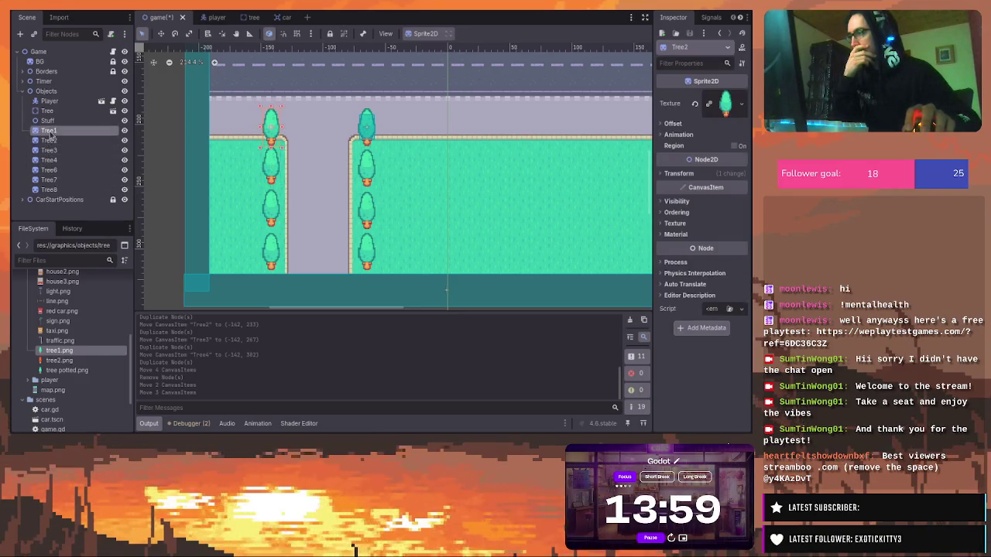
{"action": "left_click", "coordinate": [49, 140], "text": "ctrl"}
{"action": "left_click", "coordinate": [49, 150], "text": "ctrl"}
{"action": "left_click", "coordinate": [49, 160], "text": "ctrl"}
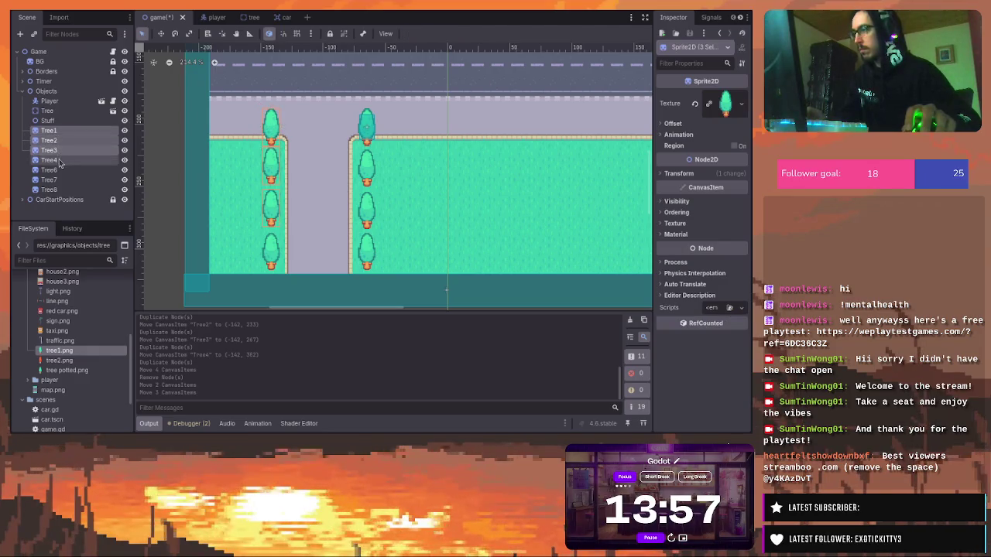
{"action": "left_click", "coordinate": [49, 170], "text": "ctrl"}
{"action": "left_click", "coordinate": [49, 180], "text": "ctrl"}
{"action": "left_click", "coordinate": [48, 190], "text": "ctrl"}
{"action": "left_click_drag", "start_coordinate": [49, 190], "coordinate": [48, 124]}
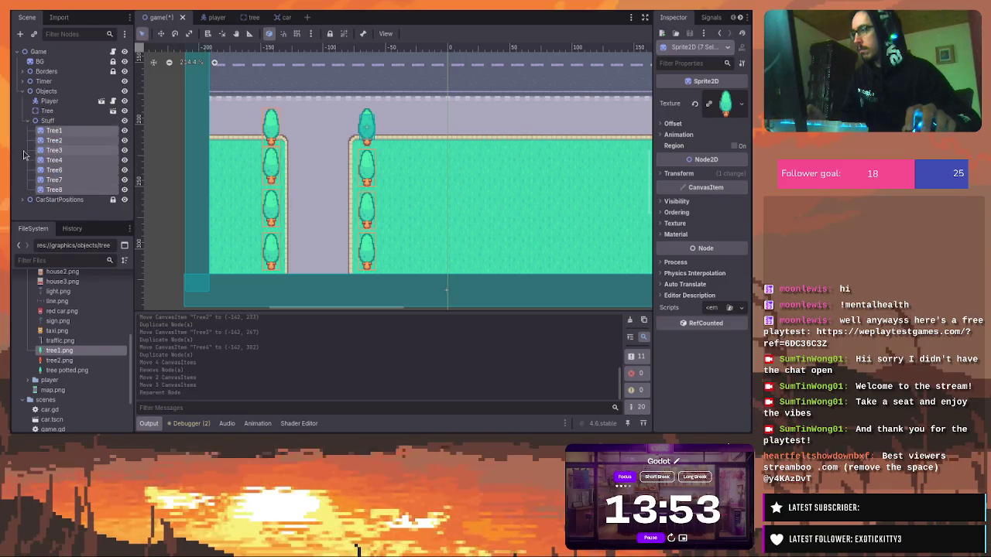
Check the reparented trees by selecting Tree3 and Tree1, then clear the selection
{"action": "left_click", "coordinate": [24, 153]}
{"action": "left_click", "coordinate": [53, 130]}
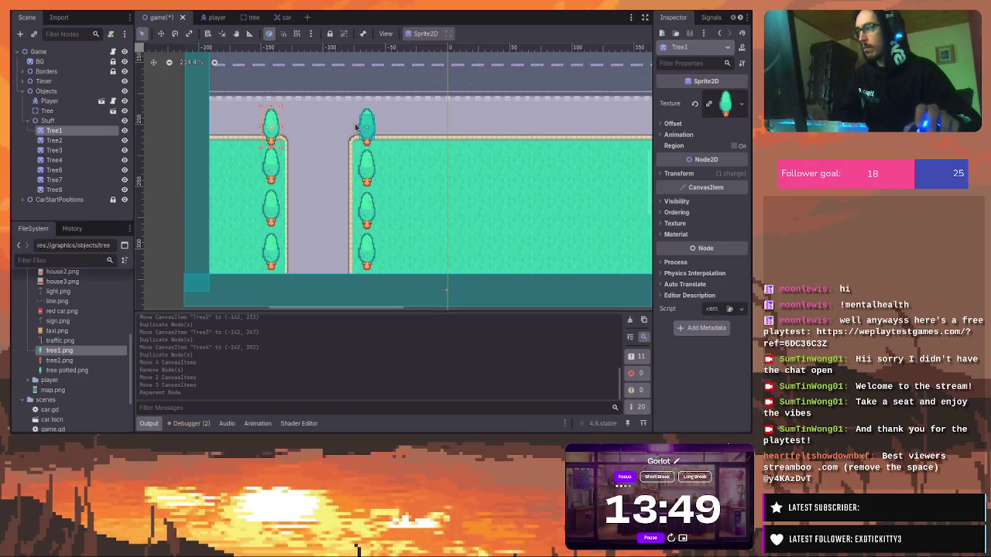
{"action": "left_click", "coordinate": [322, 134]}
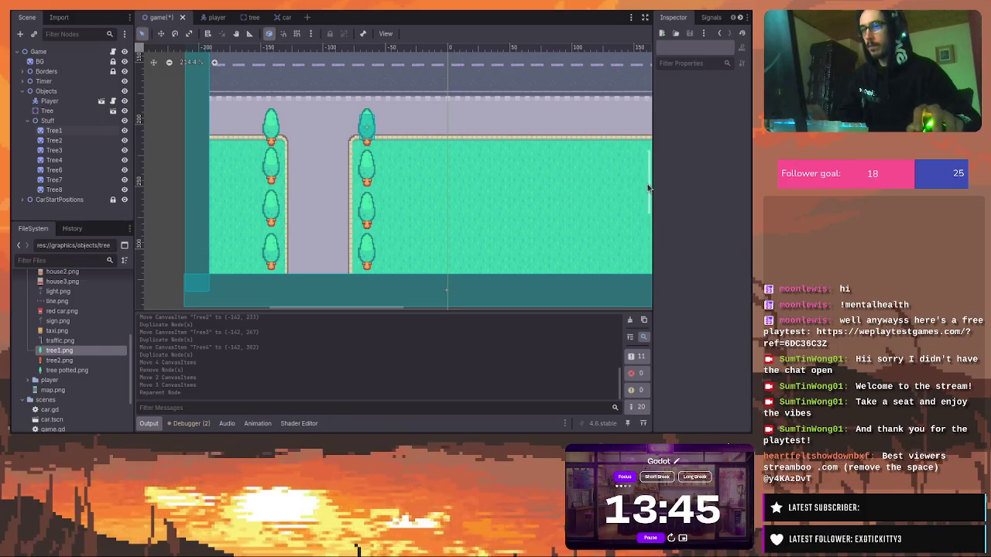
{"action": "scroll", "coordinate": [645, 182], "scroll_direction": "up", "scroll_amount": 5}
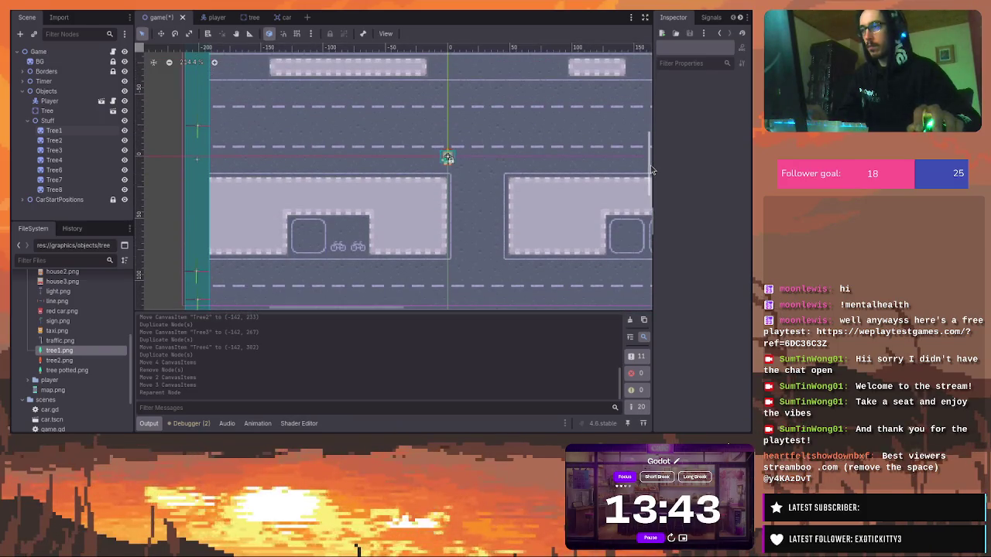
{"action": "scroll", "coordinate": [650, 172], "scroll_direction": "up", "scroll_amount": 8}
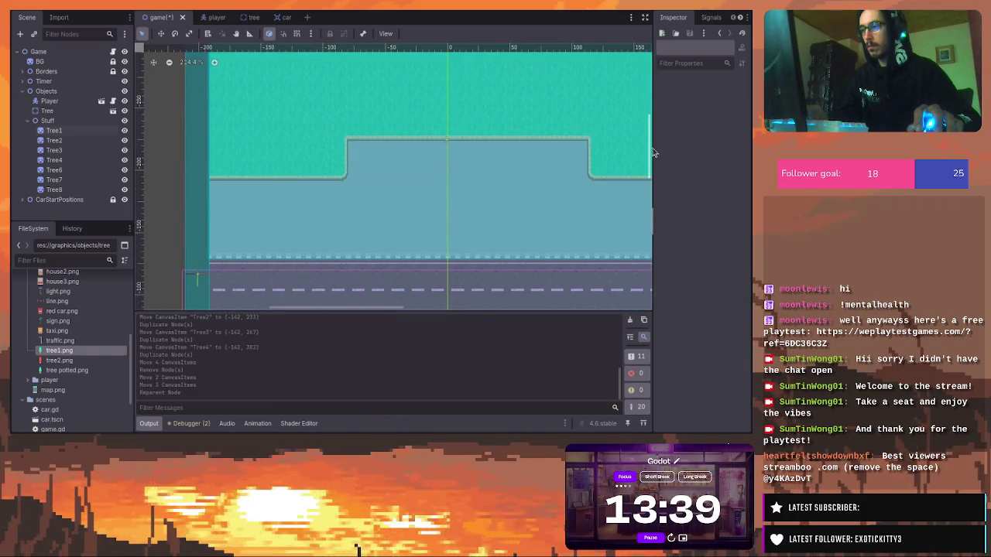
{"action": "scroll", "coordinate": [652, 151], "scroll_direction": "up", "scroll_amount": 4}
{"action": "scroll", "coordinate": [655, 151], "scroll_direction": "down", "scroll_amount": 2}
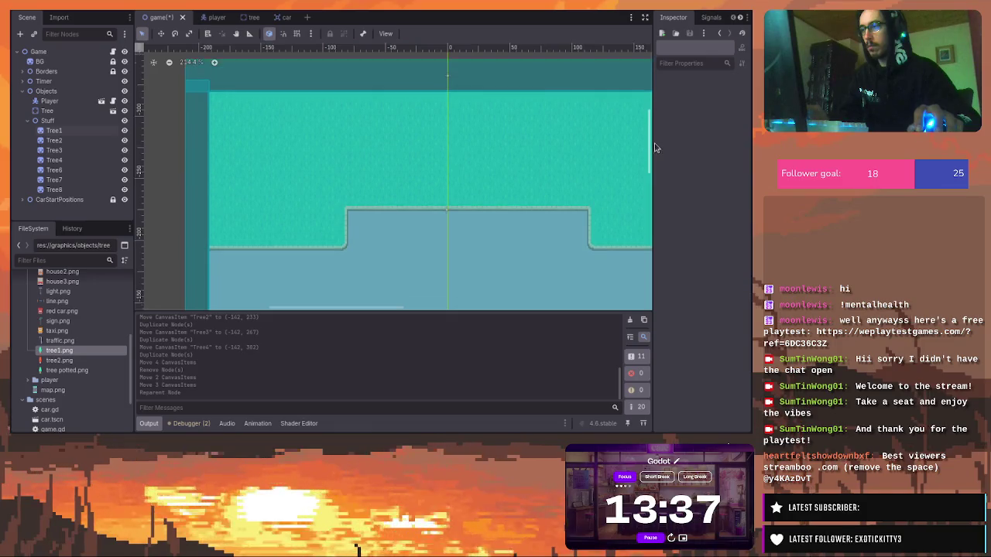
{"action": "scroll", "coordinate": [655, 151], "scroll_direction": "down", "scroll_amount": 6}
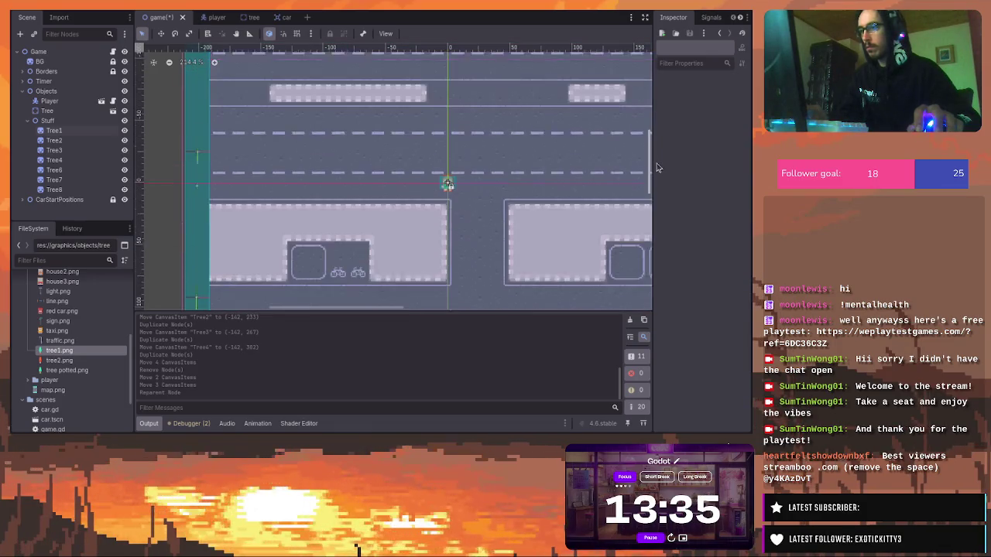
{"action": "scroll", "coordinate": [657, 172], "scroll_direction": "down", "scroll_amount": 6}
{"action": "scroll", "coordinate": [589, 190], "scroll_direction": "down", "scroll_amount": 2}
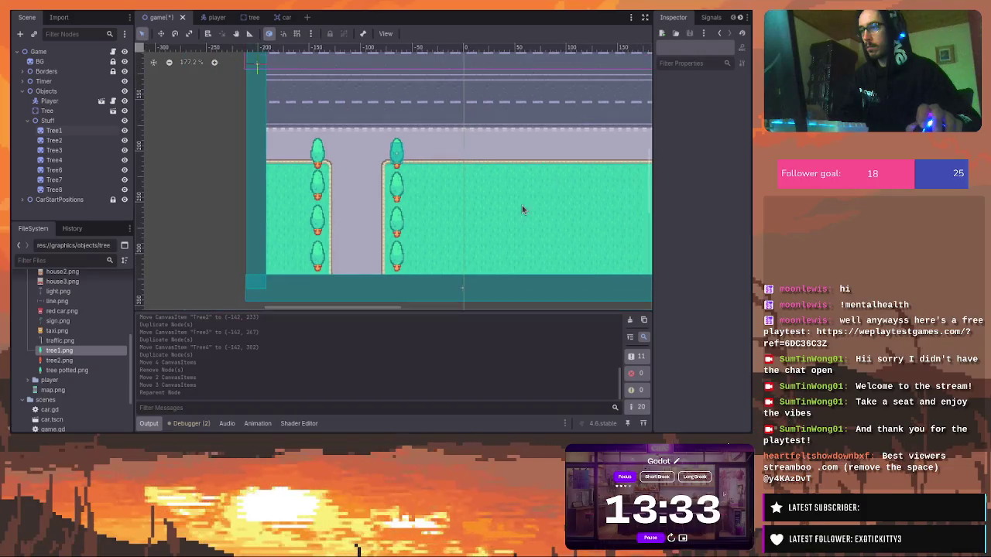
{"action": "left_click_drag", "start_coordinate": [388, 313], "coordinate": [388, 316]}
{"action": "scroll", "coordinate": [430, 142], "scroll_direction": "down", "scroll_amount": 3}
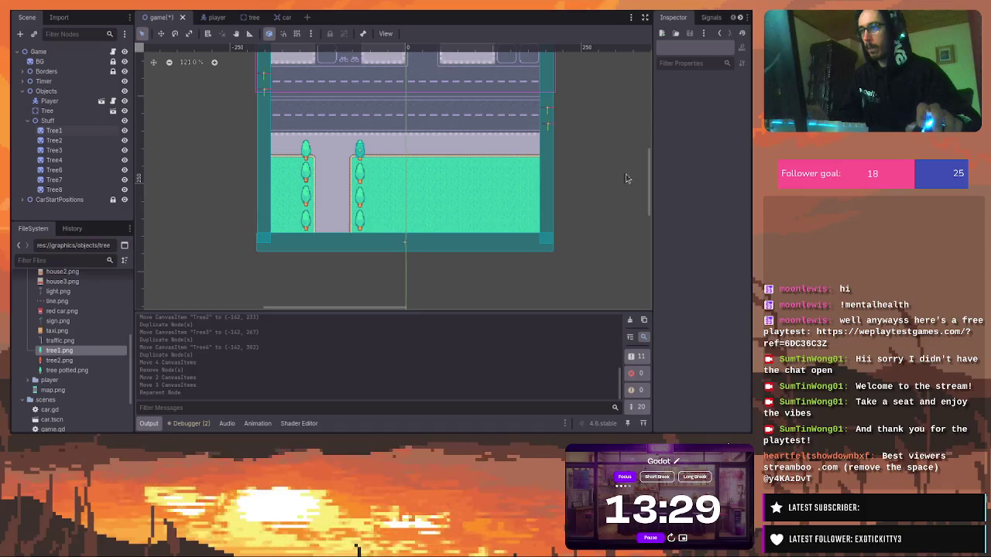
{"action": "left_click_drag", "start_coordinate": [650, 177], "coordinate": [650, 171]}
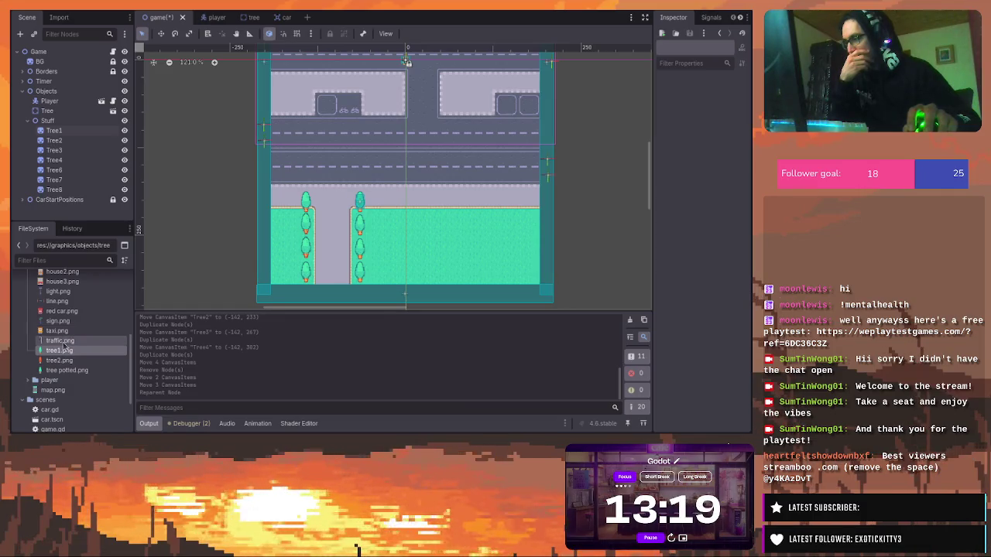
{"action": "mouse_move", "coordinate": [60, 341]}
{"action": "left_mouse_down"}
{"action": "mouse_move", "coordinate": [331, 203]}
{"action": "mouse_move", "coordinate": [350, 159]}
{"action": "mouse_move", "coordinate": [417, 144]}
{"action": "left_mouse_up"}
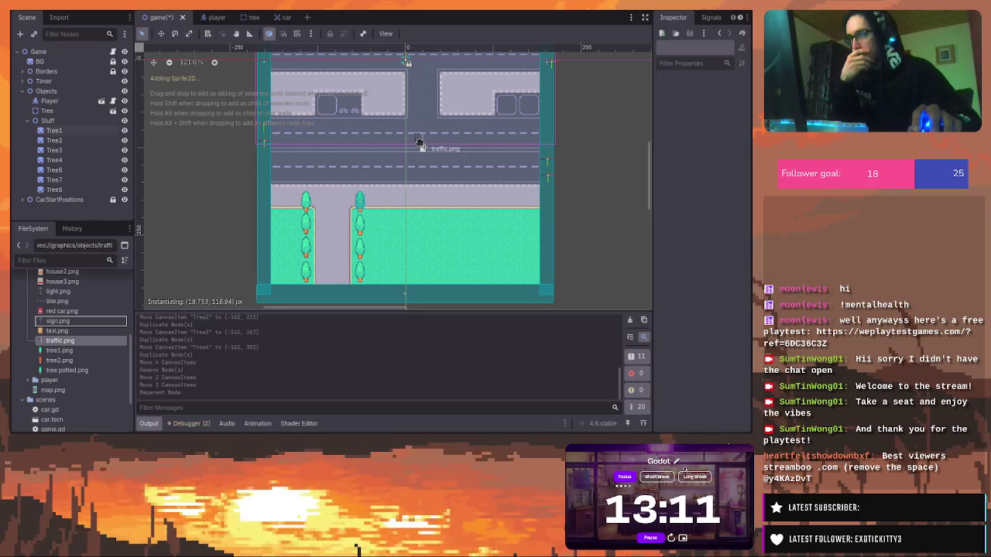
Drop a traffic.png sprite onto the road below the buildings and select it
{"action": "left_click_drag", "start_coordinate": [419, 145], "coordinate": [420, 145]}
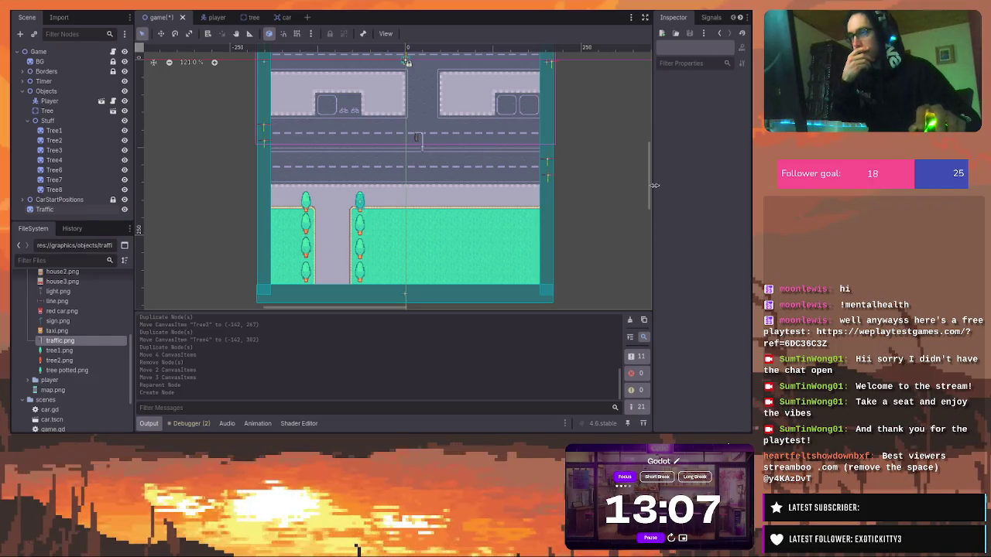
{"action": "left_click_drag", "start_coordinate": [650, 186], "coordinate": [652, 174]}
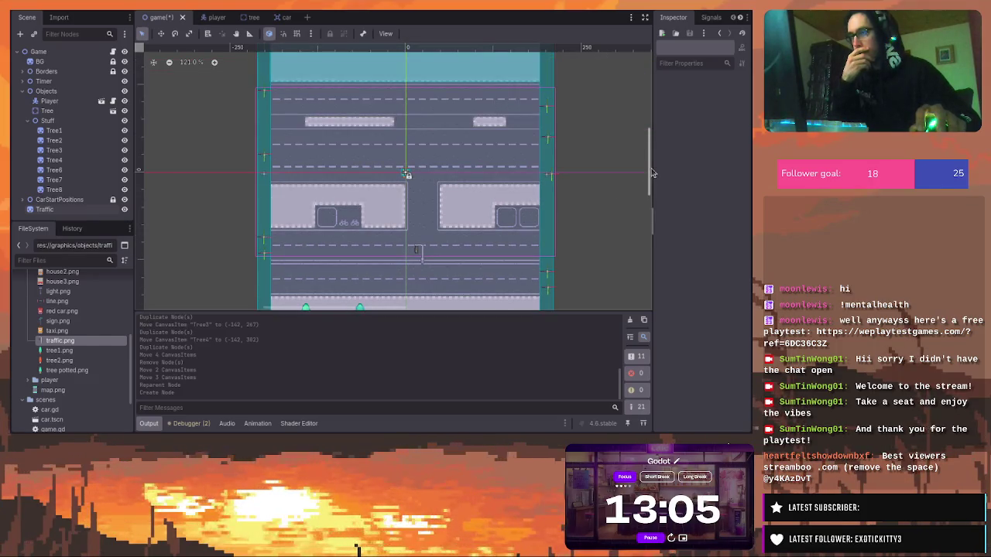
{"action": "left_click", "coordinate": [417, 252]}
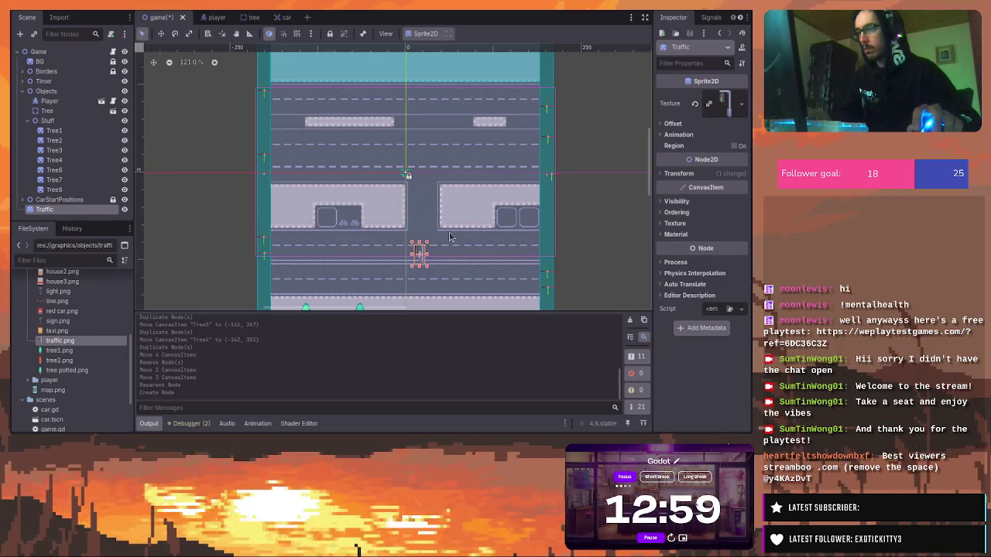
Duplicate the Traffic sprite and move Traffic2 up into the upper lane at (18, -85)
{"action": "key", "text": "ctrl+d"}
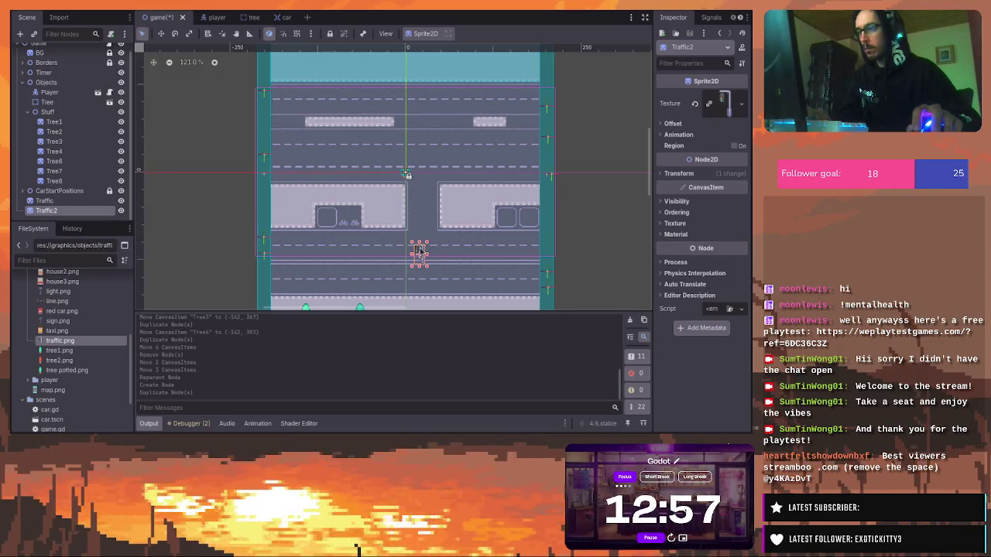
{"action": "key", "text": "Escape"}
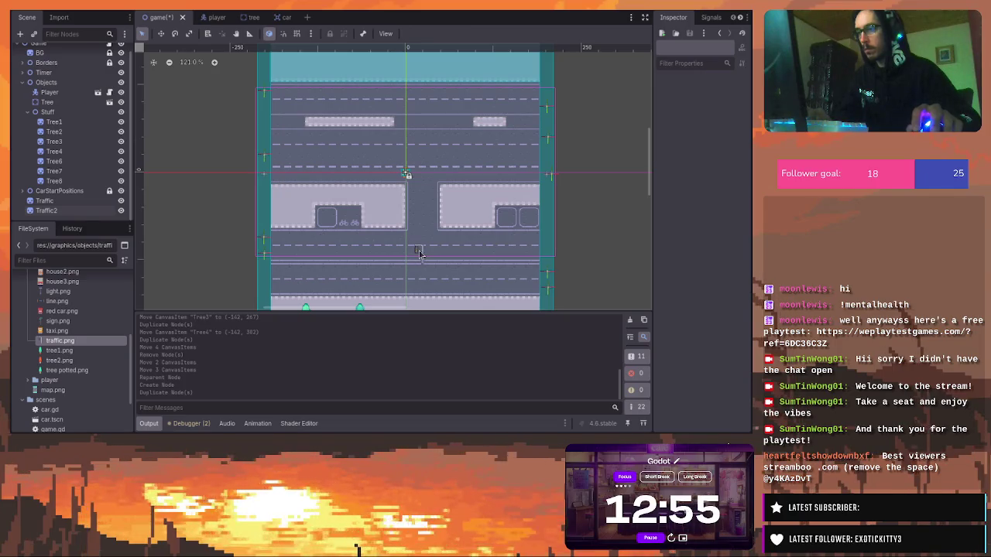
{"action": "left_click", "coordinate": [417, 253]}
{"action": "mouse_move", "coordinate": [420, 251]}
{"action": "left_mouse_down"}
{"action": "mouse_move", "coordinate": [433, 152]}
{"action": "mouse_move", "coordinate": [418, 112]}
{"action": "left_mouse_up"}
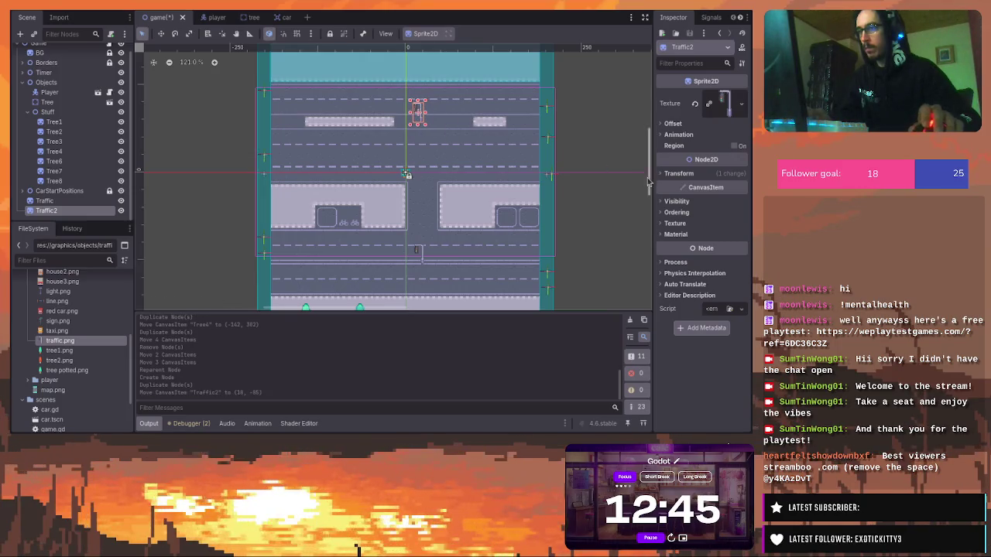
{"action": "scroll", "coordinate": [651, 157], "scroll_direction": "up", "scroll_amount": 3}
{"action": "scroll", "coordinate": [651, 157], "scroll_direction": "up", "scroll_amount": 4}
{"action": "scroll", "coordinate": [658, 170], "scroll_direction": "down", "scroll_amount": 7}
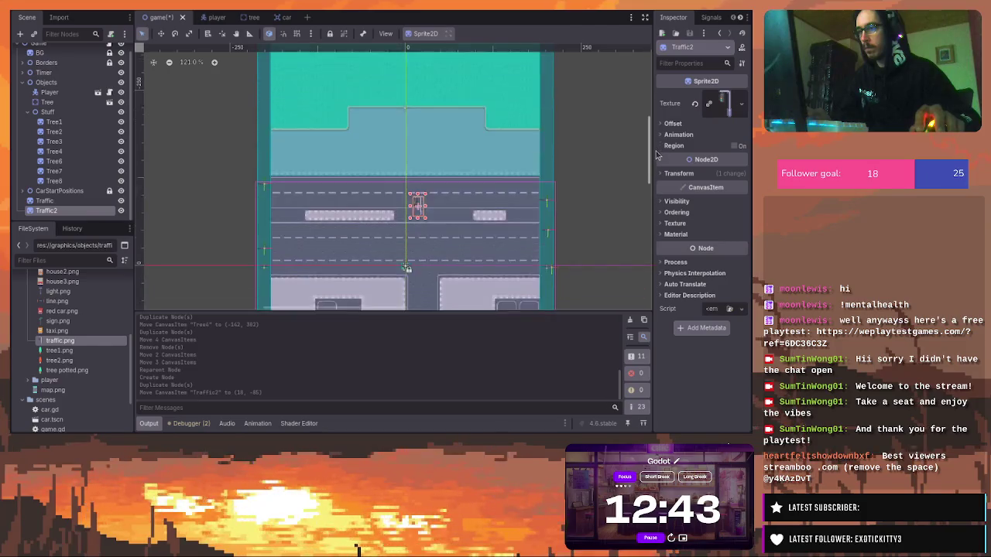
{"action": "scroll", "coordinate": [662, 186], "scroll_direction": "down", "scroll_amount": 1}
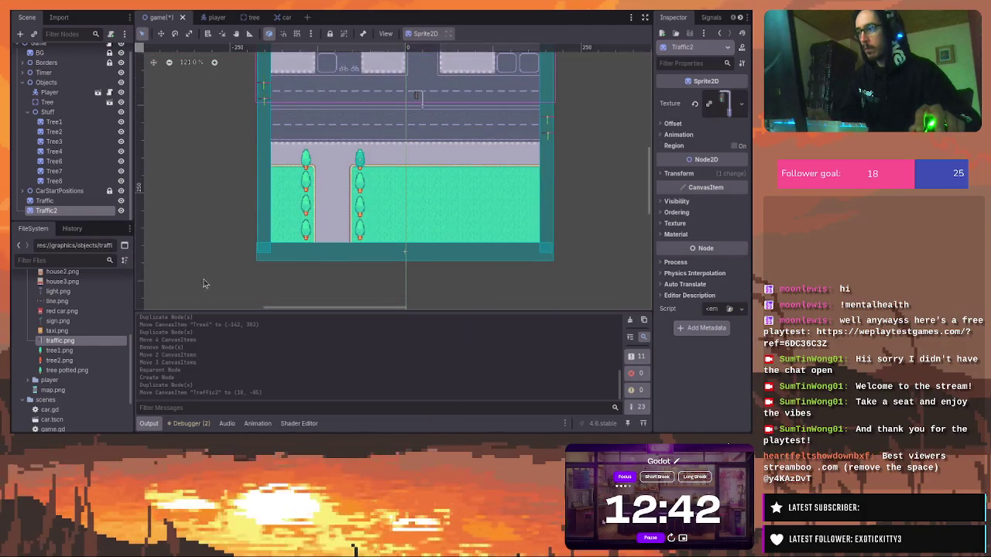
Park a red car in the left lot and a duplicate, RedCar2, in the right lot at (174, 61)
{"action": "left_click", "coordinate": [109, 322]}
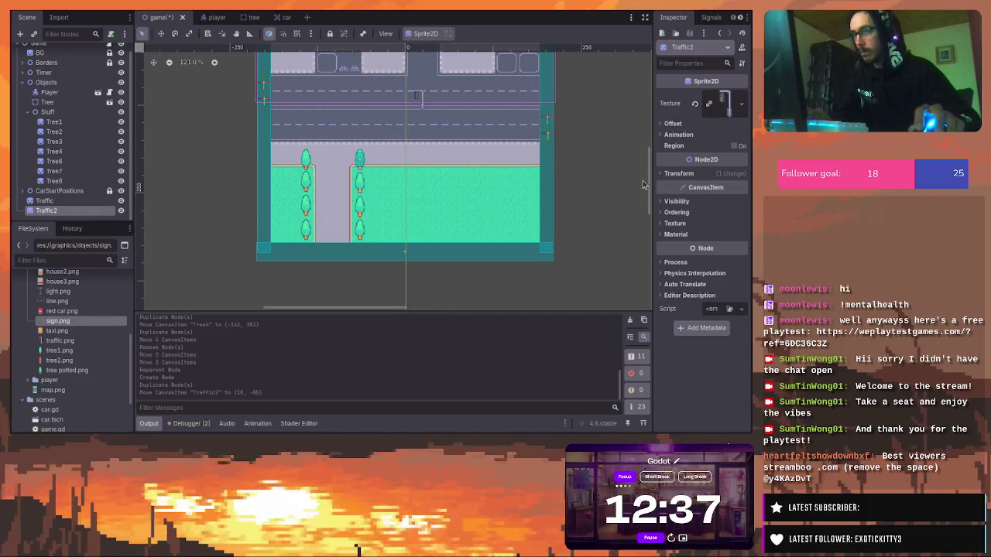
{"action": "scroll", "coordinate": [649, 178], "scroll_direction": "up", "scroll_amount": 3}
{"action": "scroll", "coordinate": [649, 178], "scroll_direction": "up", "scroll_amount": 5}
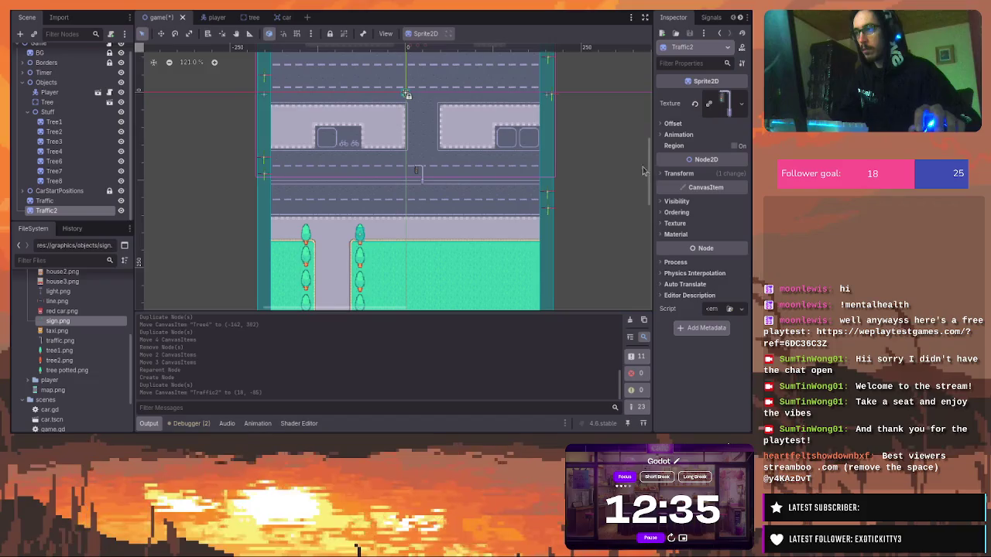
{"action": "mouse_move", "coordinate": [65, 312]}
{"action": "left_mouse_down"}
{"action": "mouse_move", "coordinate": [286, 192]}
{"action": "mouse_move", "coordinate": [326, 139]}
{"action": "mouse_move", "coordinate": [374, 150]}
{"action": "mouse_move", "coordinate": [513, 140]}
{"action": "left_mouse_up"}
{"action": "key", "text": "ctrl+d"}
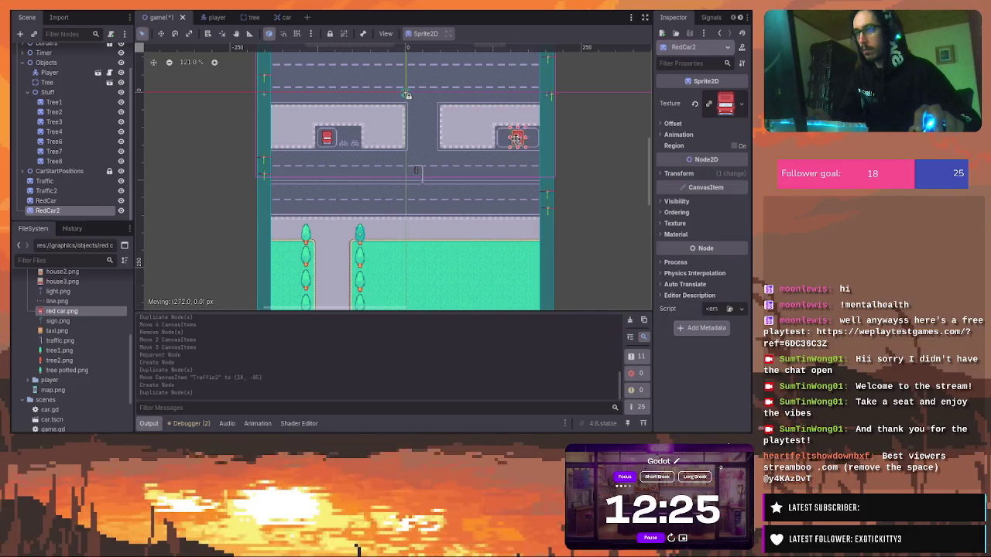
{"action": "left_click_drag", "start_coordinate": [532, 141], "coordinate": [528, 139]}
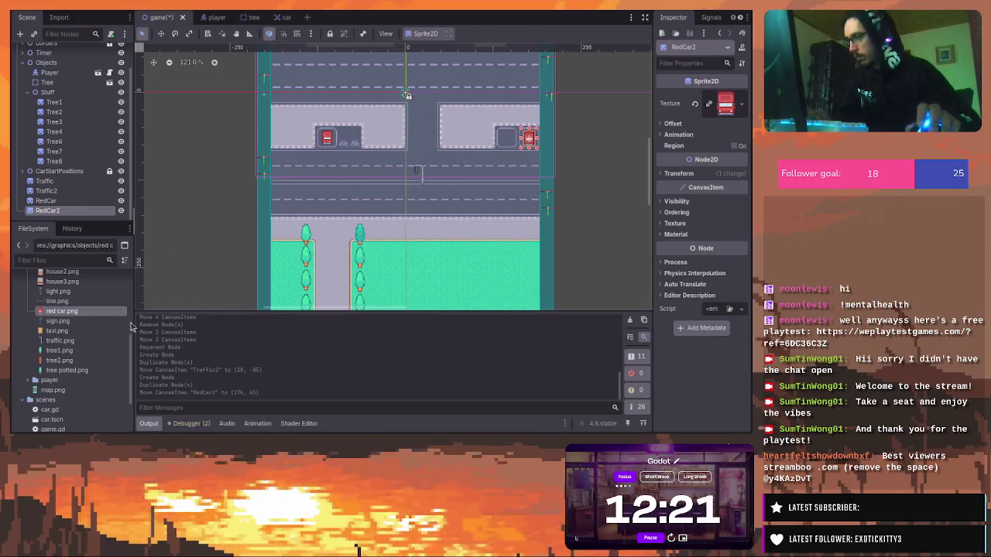
Drag the green car.png sprite into the scene near the right lot
{"action": "scroll", "coordinate": [70, 303], "scroll_direction": "up", "scroll_amount": 3}
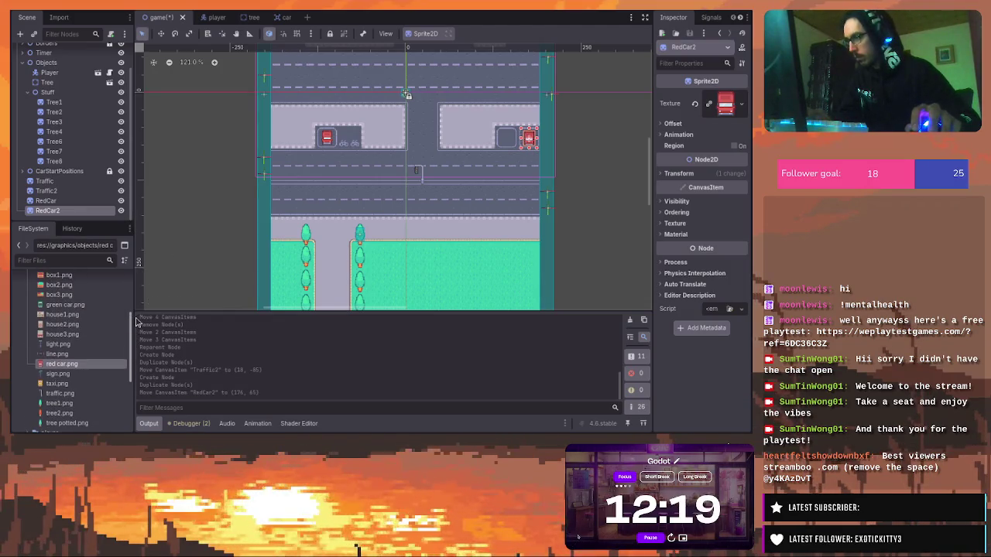
{"action": "left_click", "coordinate": [71, 305]}
{"action": "mouse_move", "coordinate": [71, 305]}
{"action": "left_mouse_down"}
{"action": "mouse_move", "coordinate": [283, 184]}
{"action": "mouse_move", "coordinate": [526, 137]}
{"action": "mouse_move", "coordinate": [510, 141]}
{"action": "left_mouse_up"}
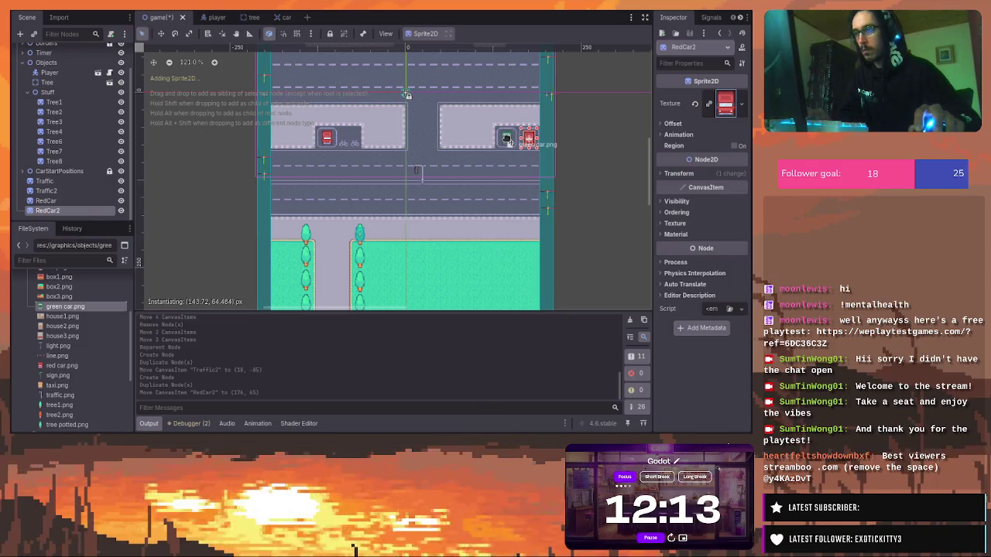
Park the green car beside RedCar2 in the right parking lot
{"action": "left_click_drag", "start_coordinate": [509, 141], "coordinate": [508, 141]}
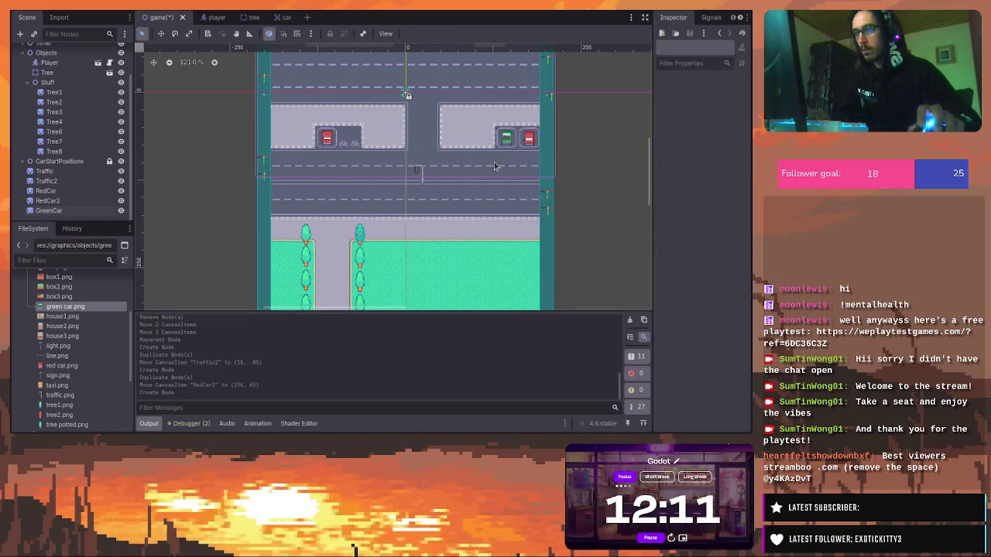
{"action": "scroll", "coordinate": [651, 176], "scroll_direction": "up", "scroll_amount": 2}
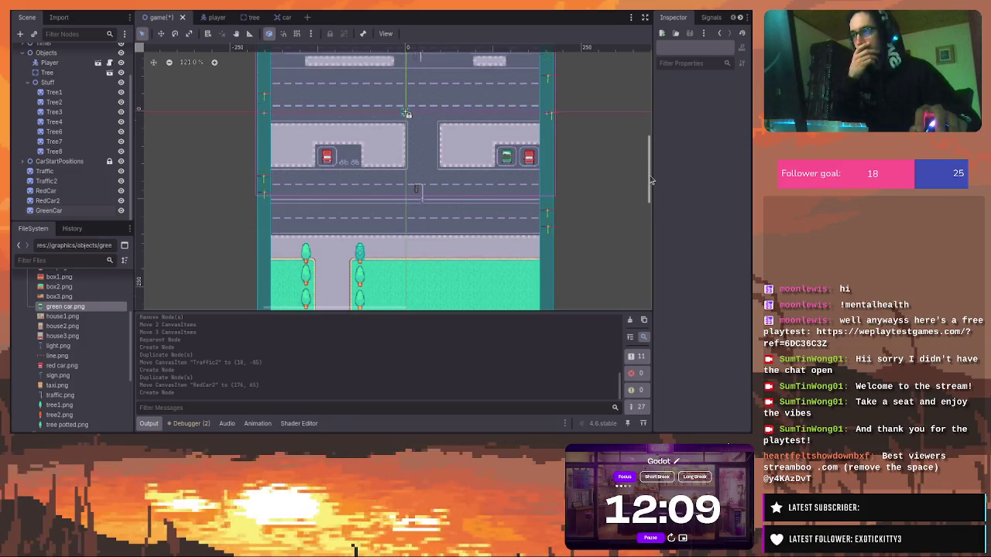
{"action": "scroll", "coordinate": [650, 177], "scroll_direction": "up", "scroll_amount": 5}
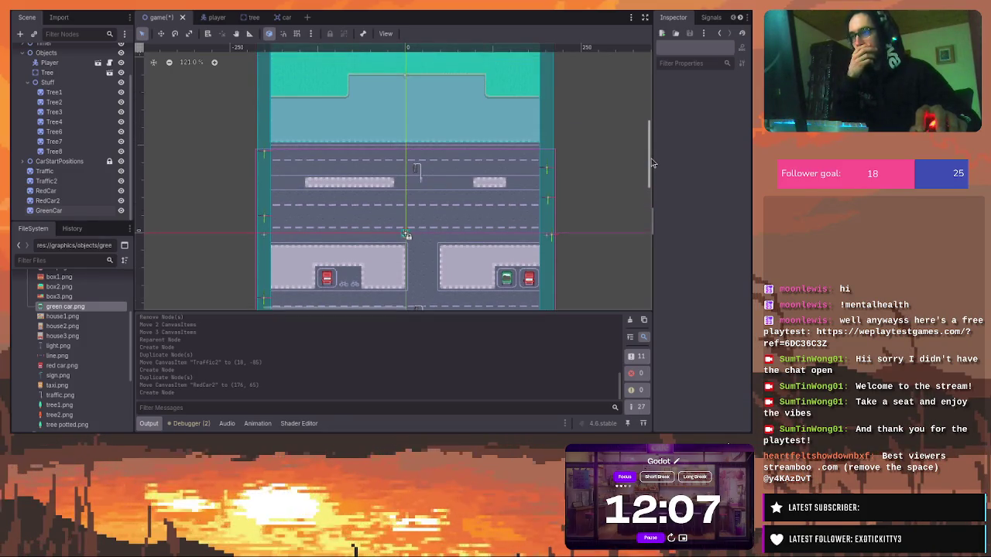
{"action": "mouse_move", "coordinate": [652, 162]}
{"action": "left_mouse_down"}
{"action": "mouse_move", "coordinate": [659, 188]}
{"action": "mouse_move", "coordinate": [655, 154]}
{"action": "mouse_move", "coordinate": [666, 178]}
{"action": "left_mouse_up"}
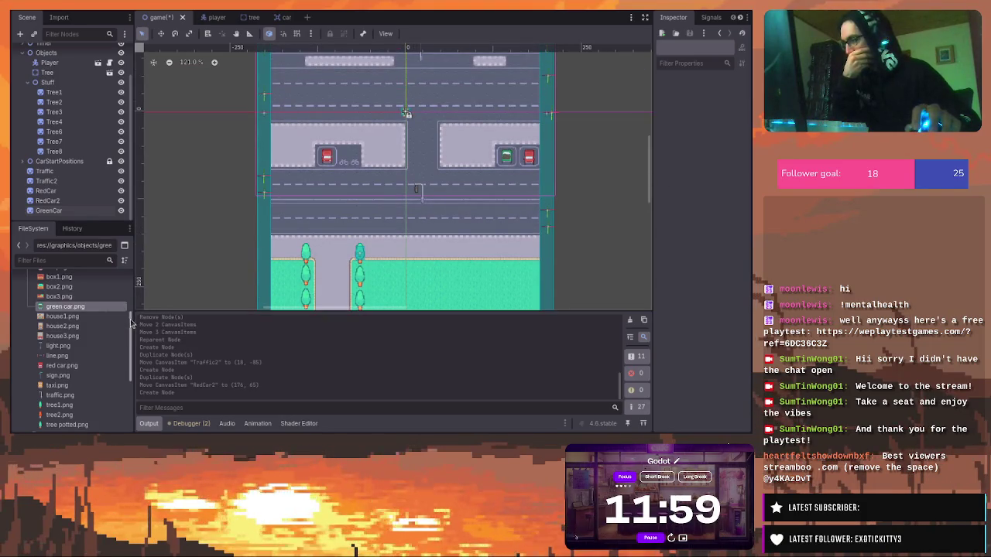
Add a house1.png sprite behind the cars in the right lot
{"action": "scroll", "coordinate": [137, 310], "scroll_direction": "up", "scroll_amount": 3}
{"action": "scroll", "coordinate": [137, 310], "scroll_direction": "up", "scroll_amount": 2}
{"action": "scroll", "coordinate": [137, 302], "scroll_direction": "down", "scroll_amount": 2}
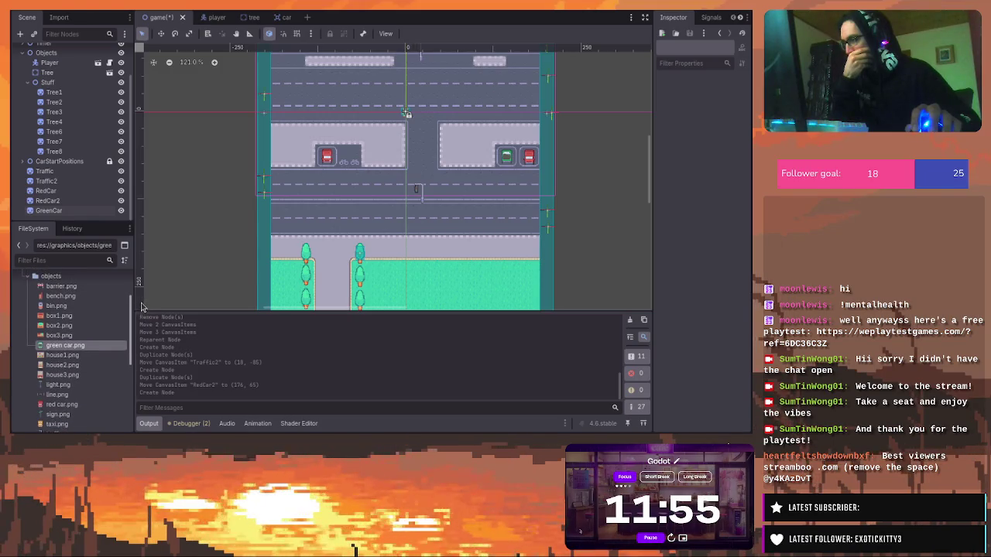
{"action": "scroll", "coordinate": [141, 308], "scroll_direction": "down", "scroll_amount": 1}
{"action": "scroll", "coordinate": [142, 308], "scroll_direction": "up", "scroll_amount": 1}
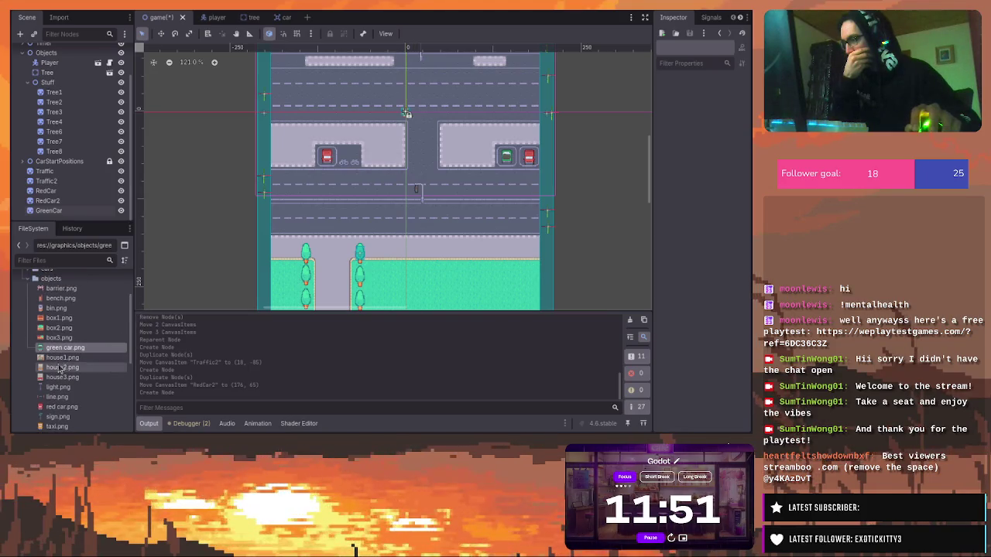
{"action": "mouse_move", "coordinate": [62, 357]}
{"action": "left_mouse_down"}
{"action": "mouse_move", "coordinate": [259, 194]}
{"action": "mouse_move", "coordinate": [392, 141]}
{"action": "mouse_move", "coordinate": [380, 141]}
{"action": "mouse_move", "coordinate": [464, 141]}
{"action": "mouse_move", "coordinate": [497, 114]}
{"action": "mouse_move", "coordinate": [480, 130]}
{"action": "left_mouse_up"}
Add house2.png to the left lot, scaled to (0.66, 0.9) at (-30, 26), then drag in another house
{"action": "left_click", "coordinate": [77, 367]}
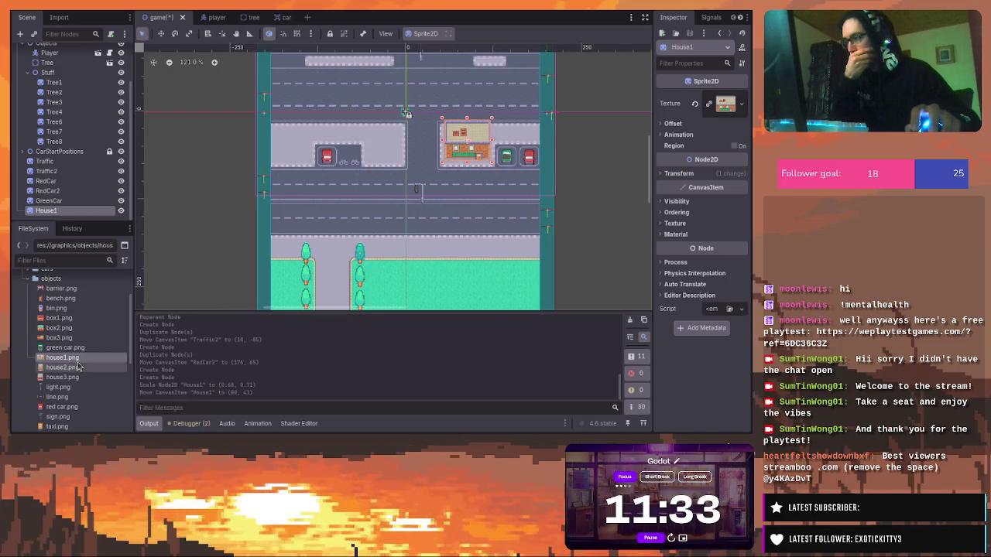
{"action": "left_click_drag", "start_coordinate": [86, 367], "coordinate": [382, 132]}
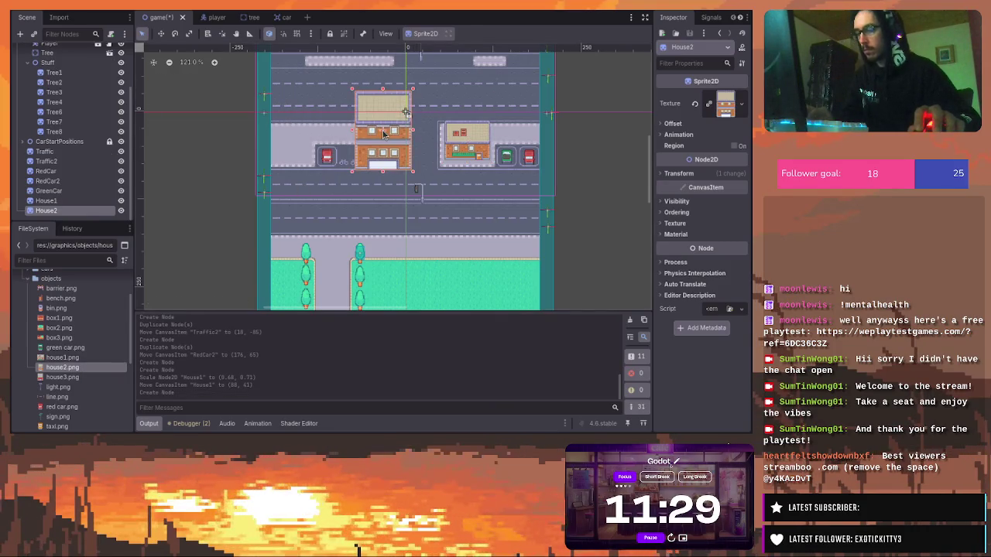
{"action": "mouse_move", "coordinate": [411, 92]}
{"action": "left_mouse_down"}
{"action": "mouse_move", "coordinate": [406, 113]}
{"action": "mouse_move", "coordinate": [383, 127]}
{"action": "left_mouse_up"}
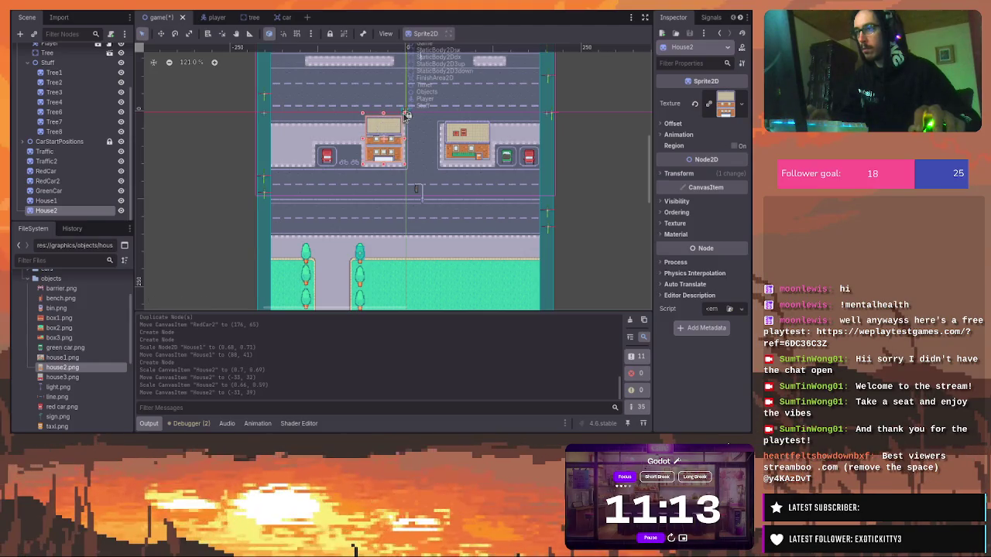
{"action": "mouse_move", "coordinate": [405, 115]}
{"action": "left_mouse_down"}
{"action": "mouse_move", "coordinate": [403, 98]}
{"action": "mouse_move", "coordinate": [382, 107]}
{"action": "left_mouse_up"}
{"action": "left_click", "coordinate": [275, 139]}
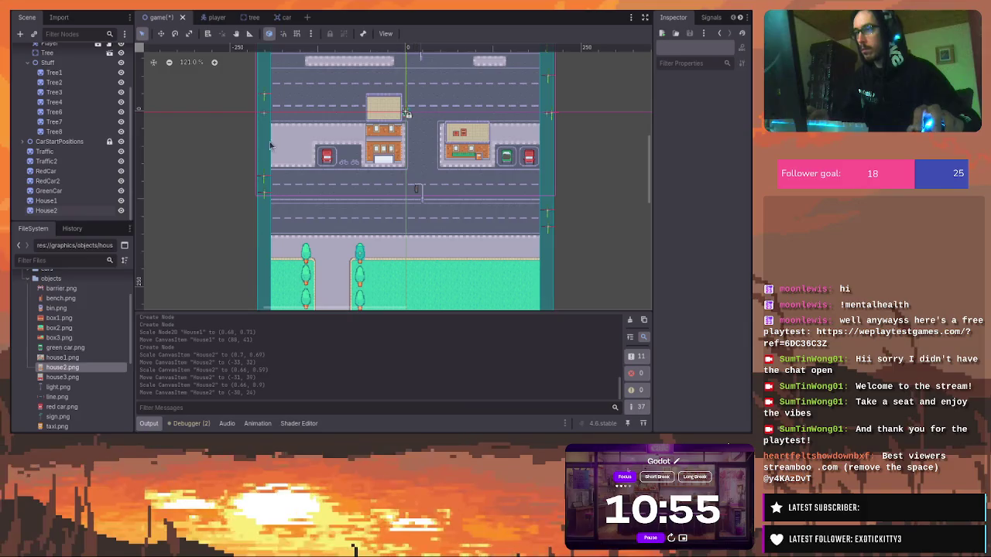
{"action": "mouse_move", "coordinate": [68, 377]}
{"action": "left_mouse_down"}
{"action": "mouse_move", "coordinate": [254, 130]}
{"action": "mouse_move", "coordinate": [292, 138]}
{"action": "left_mouse_up"}
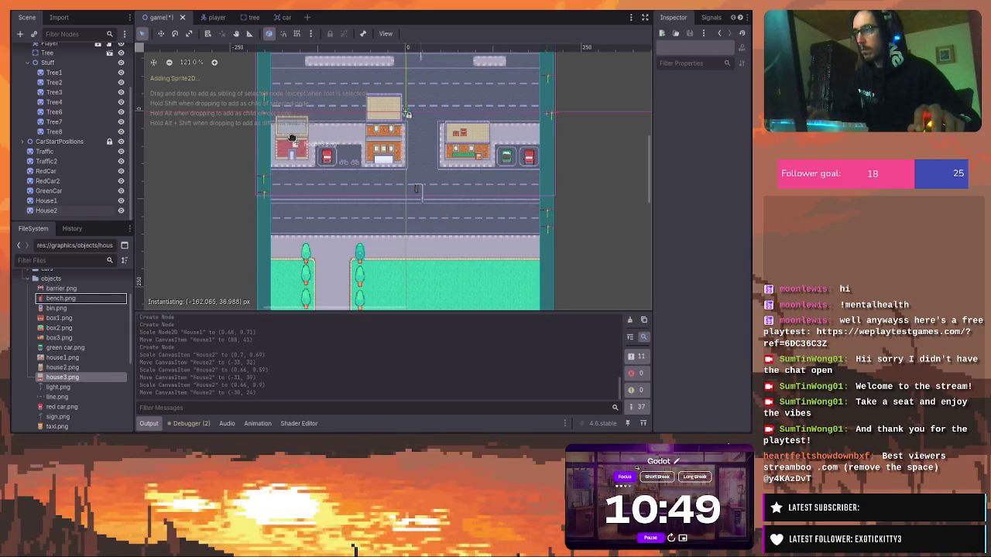
Place House3 at the left lot's end and add House4 from house3.png in the right lot
{"action": "left_click_drag", "start_coordinate": [292, 139], "coordinate": [293, 142]}
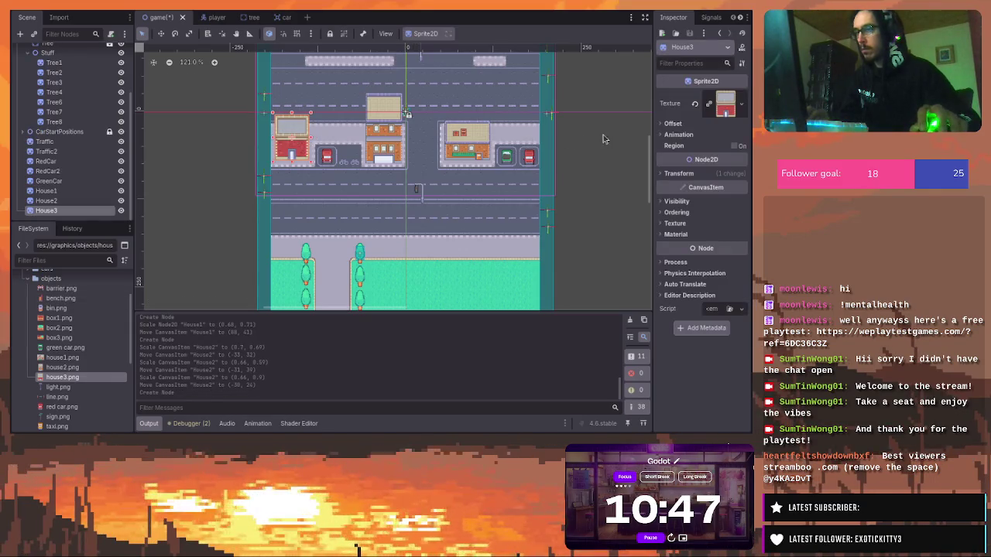
{"action": "mouse_move", "coordinate": [649, 190]}
{"action": "left_mouse_down"}
{"action": "mouse_move", "coordinate": [650, 154]}
{"action": "mouse_move", "coordinate": [659, 195]}
{"action": "mouse_move", "coordinate": [656, 164]}
{"action": "left_mouse_up"}
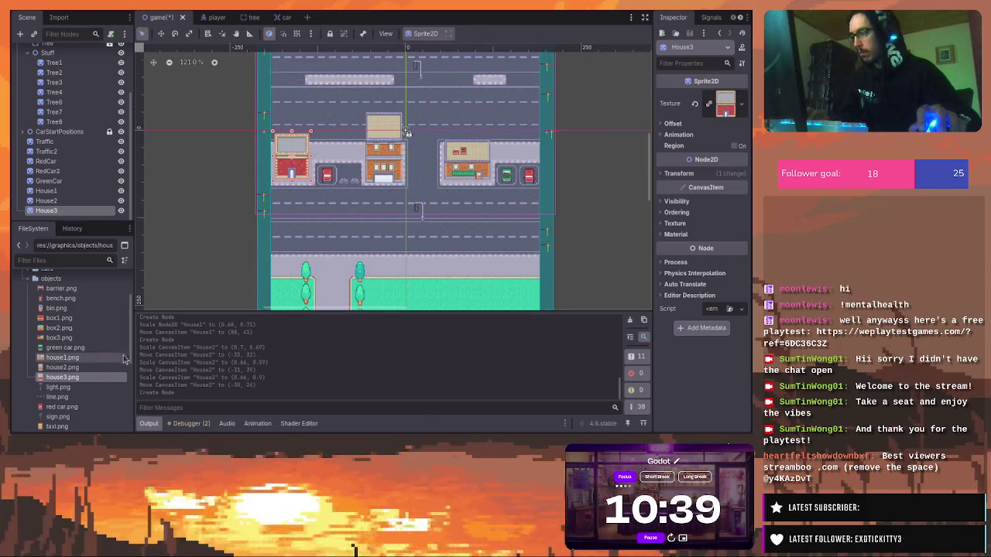
{"action": "mouse_move", "coordinate": [85, 383]}
{"action": "left_mouse_down"}
{"action": "mouse_move", "coordinate": [534, 151]}
{"action": "mouse_move", "coordinate": [515, 151]}
{"action": "mouse_move", "coordinate": [515, 133]}
{"action": "mouse_move", "coordinate": [537, 122]}
{"action": "mouse_move", "coordinate": [542, 130]}
{"action": "mouse_move", "coordinate": [534, 127]}
{"action": "left_mouse_up"}
{"action": "left_click_drag", "start_coordinate": [521, 134], "coordinate": [523, 142]}
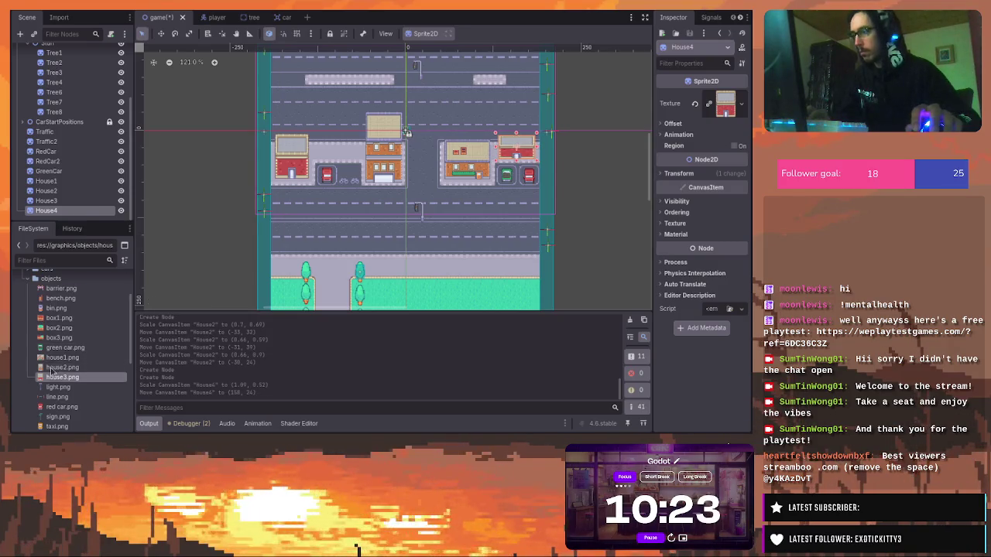
Add House5 from house1.png to the left lot at (-94, 21), scaled to (0.66, 0.45)
{"action": "mouse_move", "coordinate": [58, 358]}
{"action": "left_mouse_down"}
{"action": "mouse_move", "coordinate": [356, 116]}
{"action": "mouse_move", "coordinate": [370, 116]}
{"action": "mouse_move", "coordinate": [346, 139]}
{"action": "left_mouse_up"}
{"action": "left_click", "coordinate": [366, 228]}
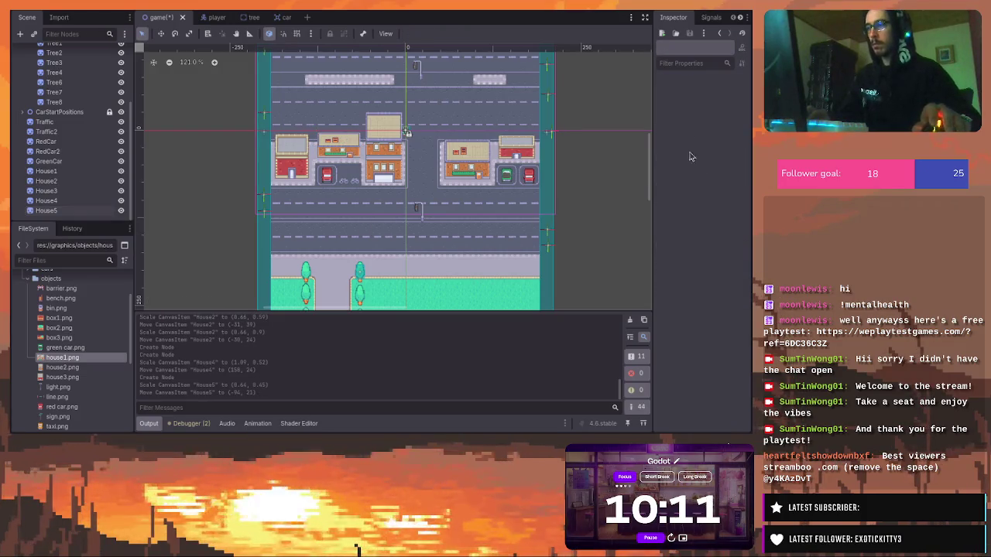
{"action": "left_click_drag", "start_coordinate": [651, 160], "coordinate": [651, 168]}
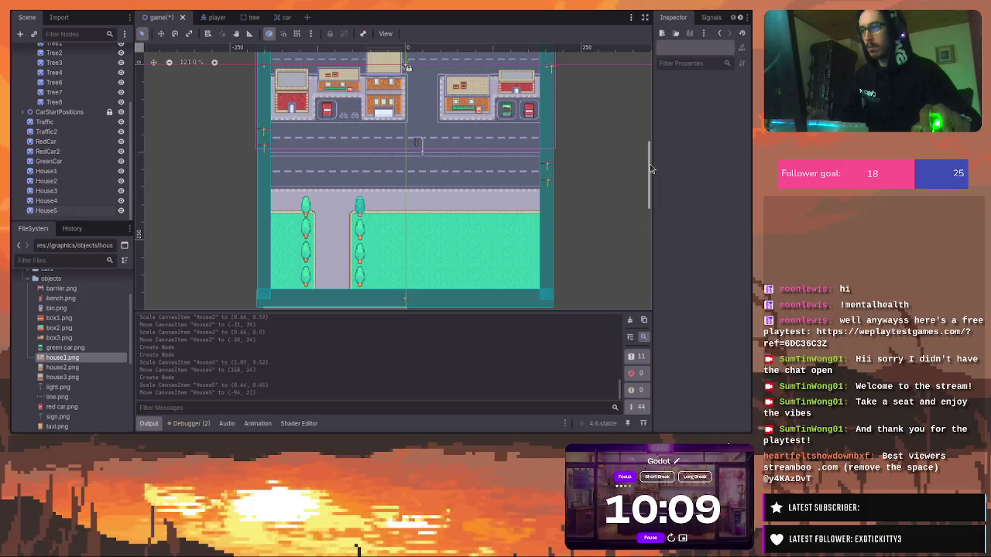
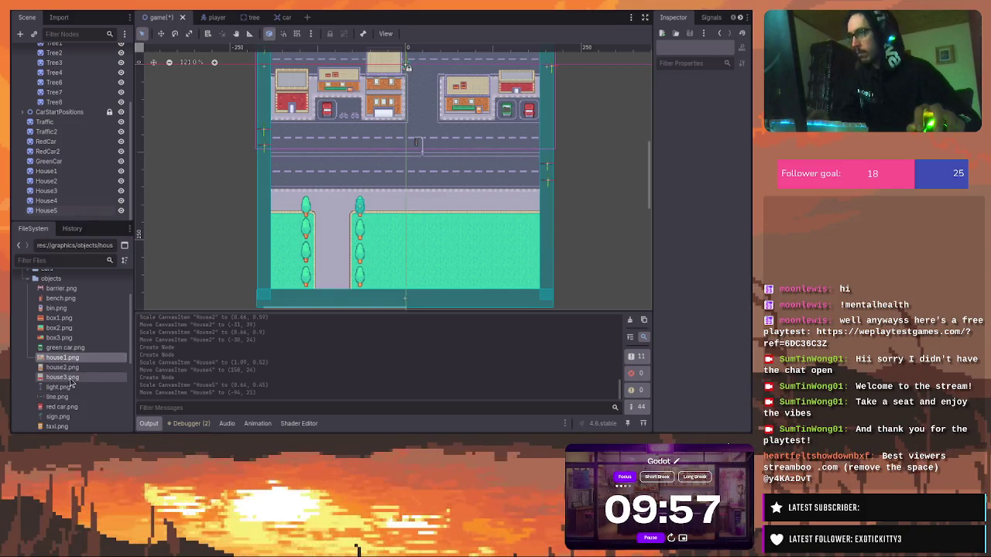
Add house2.png as House6 on the lower street, scaled to 1.23 × 0.48 at (-26, 179)
{"action": "mouse_move", "coordinate": [74, 370]}
{"action": "left_mouse_down"}
{"action": "mouse_move", "coordinate": [398, 190]}
{"action": "mouse_move", "coordinate": [398, 173]}
{"action": "left_mouse_up"}
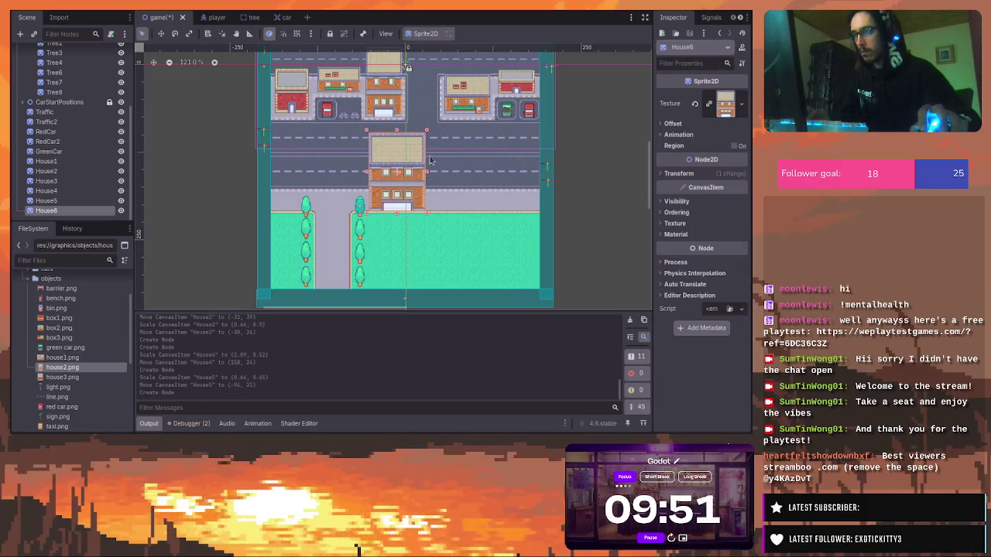
{"action": "mouse_move", "coordinate": [427, 130]}
{"action": "left_mouse_down"}
{"action": "mouse_move", "coordinate": [454, 160]}
{"action": "mouse_move", "coordinate": [434, 156]}
{"action": "mouse_move", "coordinate": [517, 175]}
{"action": "mouse_move", "coordinate": [398, 180]}
{"action": "left_mouse_up"}
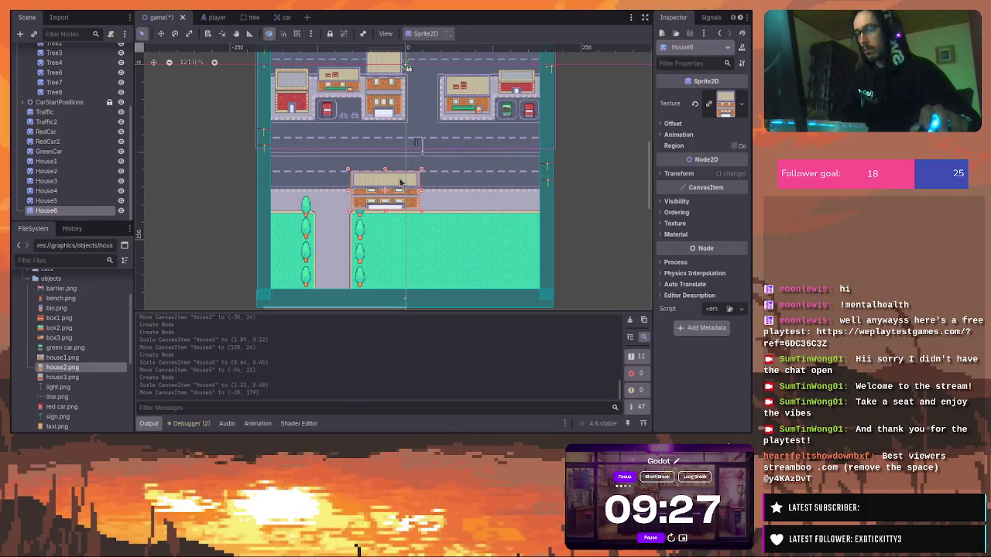
{"action": "mouse_move", "coordinate": [140, 142]}
{"action": "left_mouse_down"}
{"action": "mouse_move", "coordinate": [136, 63]}
{"action": "mouse_move", "coordinate": [134, 151]}
{"action": "mouse_move", "coordinate": [140, 54]}
{"action": "left_mouse_up"}
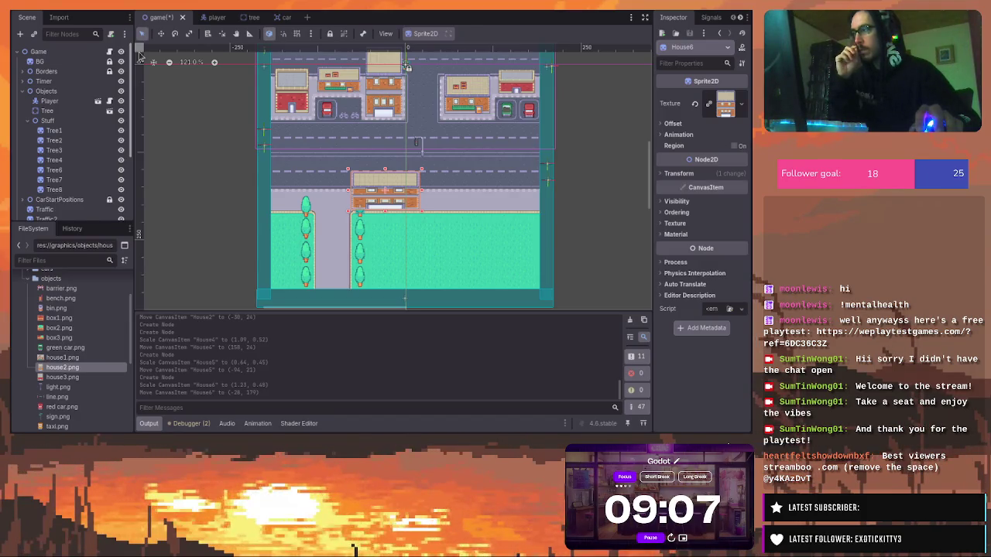
{"action": "scroll", "coordinate": [132, 114], "scroll_direction": "down", "scroll_amount": 3}
{"action": "scroll", "coordinate": [132, 114], "scroll_direction": "up", "scroll_amount": 3}
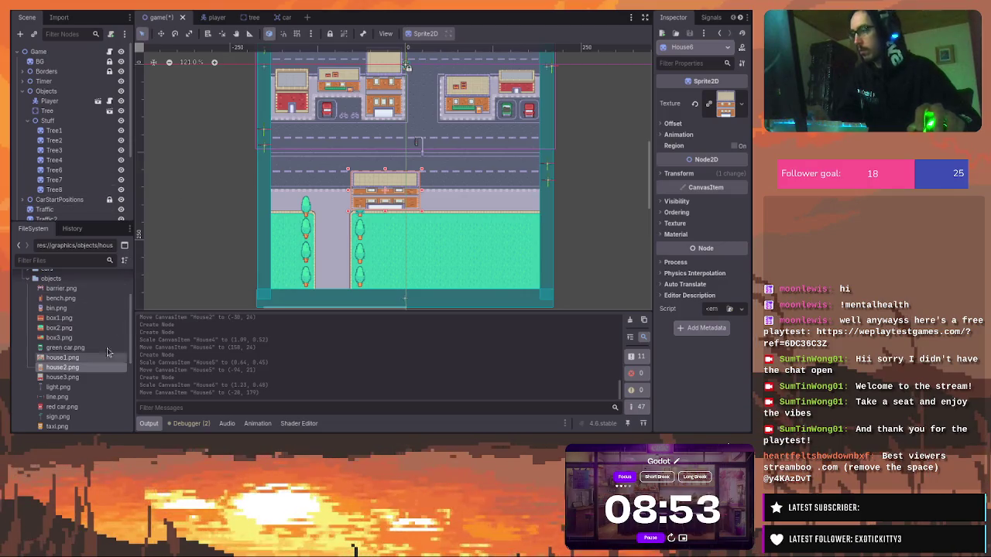
Add house3.png and house1.png beside the flat house, shrinking the new House8 to 0.81 × 0.71
{"action": "mouse_move", "coordinate": [79, 375]}
{"action": "left_mouse_down"}
{"action": "mouse_move", "coordinate": [287, 218]}
{"action": "mouse_move", "coordinate": [290, 191]}
{"action": "left_mouse_up"}
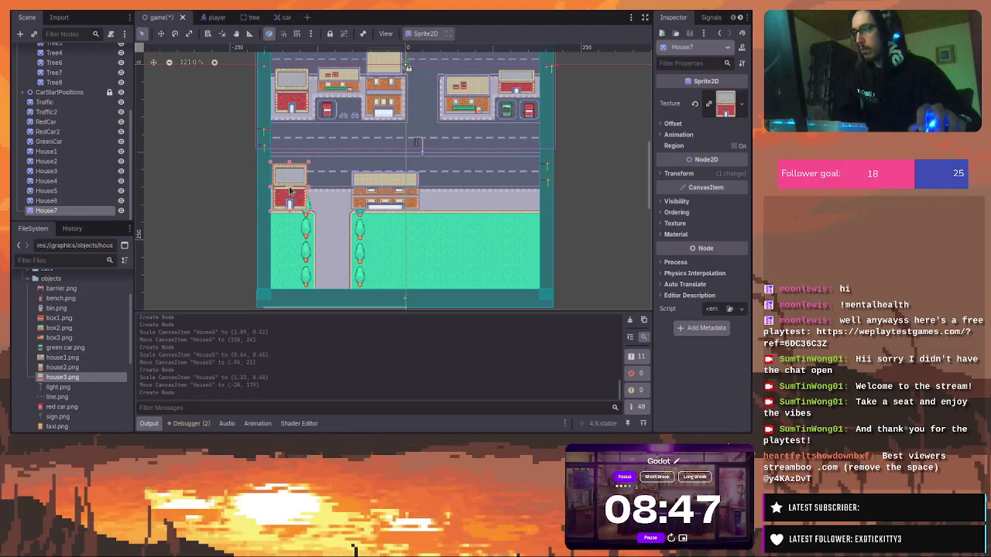
{"action": "left_click", "coordinate": [326, 201]}
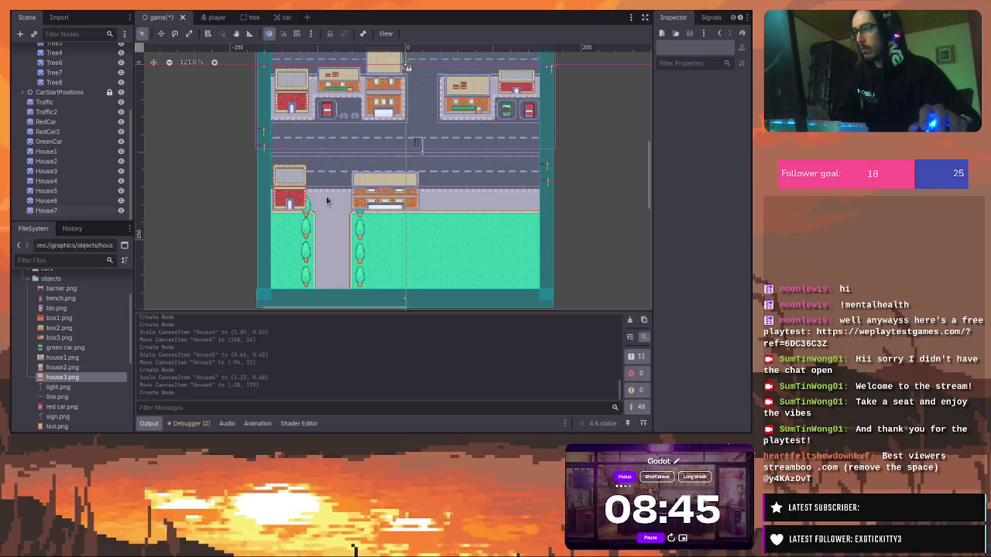
{"action": "mouse_move", "coordinate": [295, 198]}
{"action": "left_mouse_down"}
{"action": "mouse_move", "coordinate": [533, 181]}
{"action": "mouse_move", "coordinate": [458, 196]}
{"action": "left_mouse_up"}
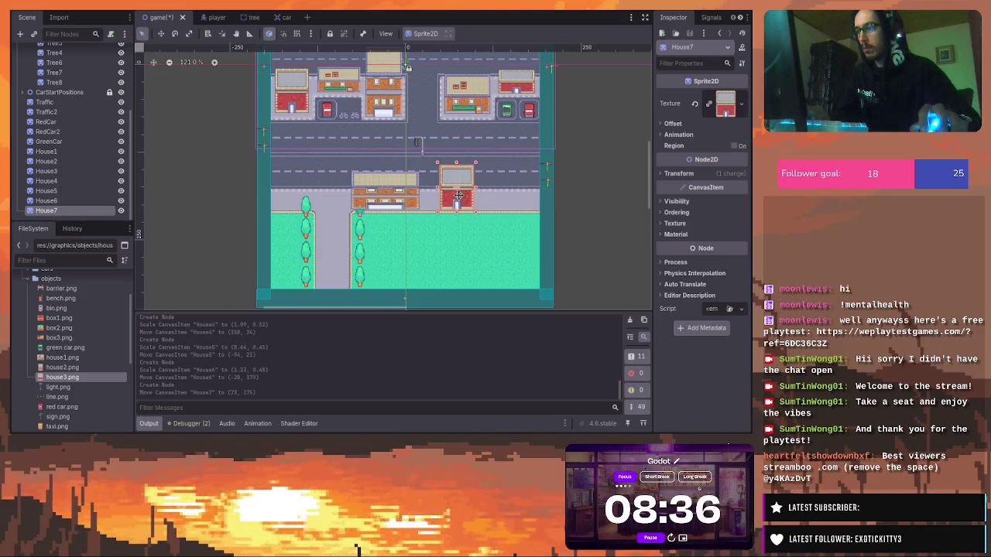
{"action": "left_click", "coordinate": [63, 358]}
{"action": "mouse_move", "coordinate": [66, 361]}
{"action": "left_mouse_down"}
{"action": "mouse_move", "coordinate": [519, 211]}
{"action": "mouse_move", "coordinate": [514, 186]}
{"action": "left_mouse_up"}
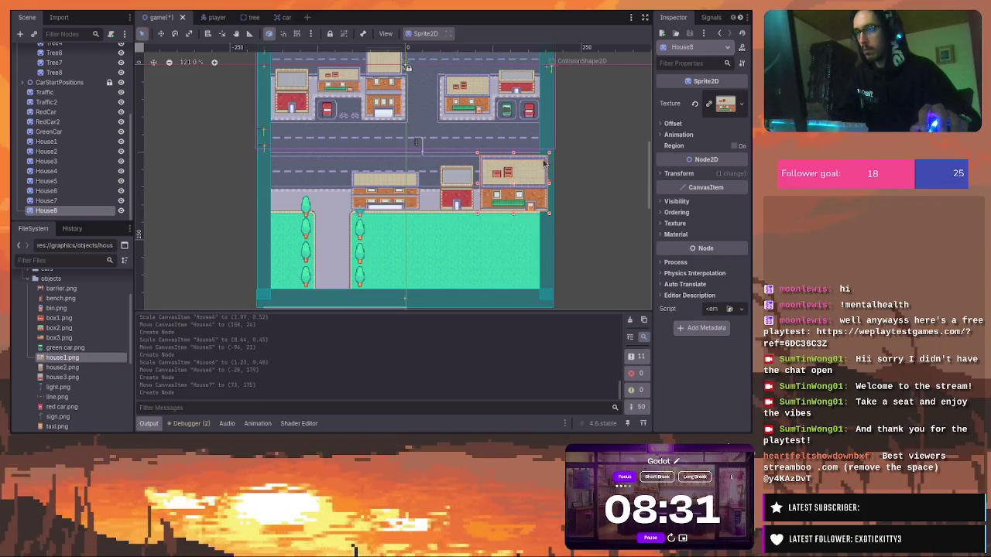
{"action": "left_click_drag", "start_coordinate": [548, 155], "coordinate": [540, 169]}
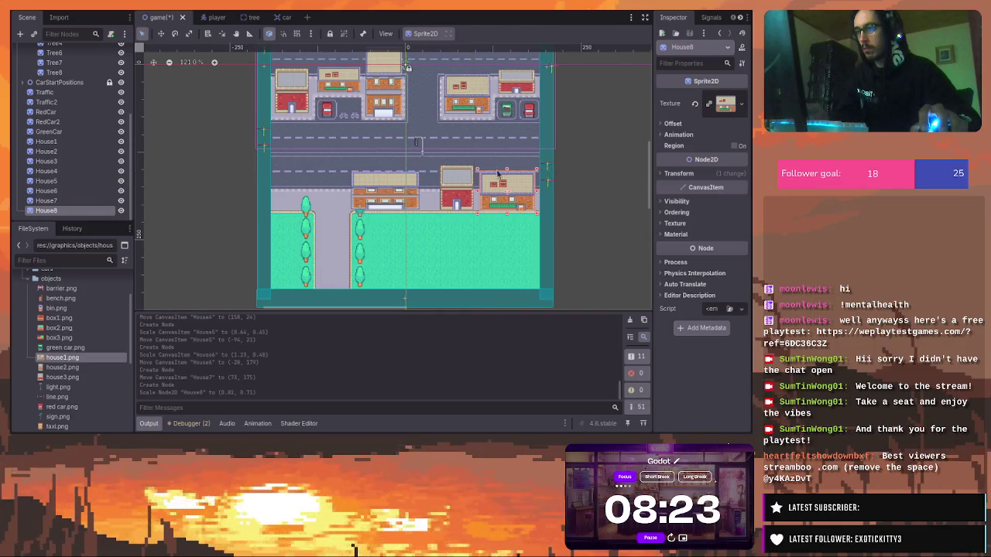
Nudge House6 slightly right to (-37, 177)
{"action": "left_click", "coordinate": [461, 188]}
{"action": "left_click", "coordinate": [326, 180]}
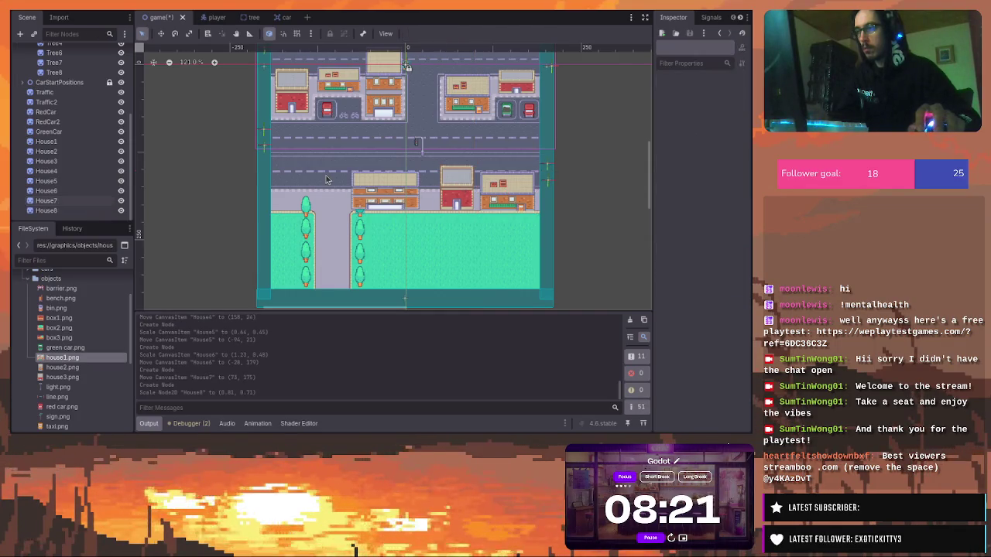
{"action": "mouse_move", "coordinate": [391, 185]}
{"action": "left_mouse_down"}
{"action": "mouse_move", "coordinate": [405, 181]}
{"action": "mouse_move", "coordinate": [396, 183]}
{"action": "left_mouse_up"}
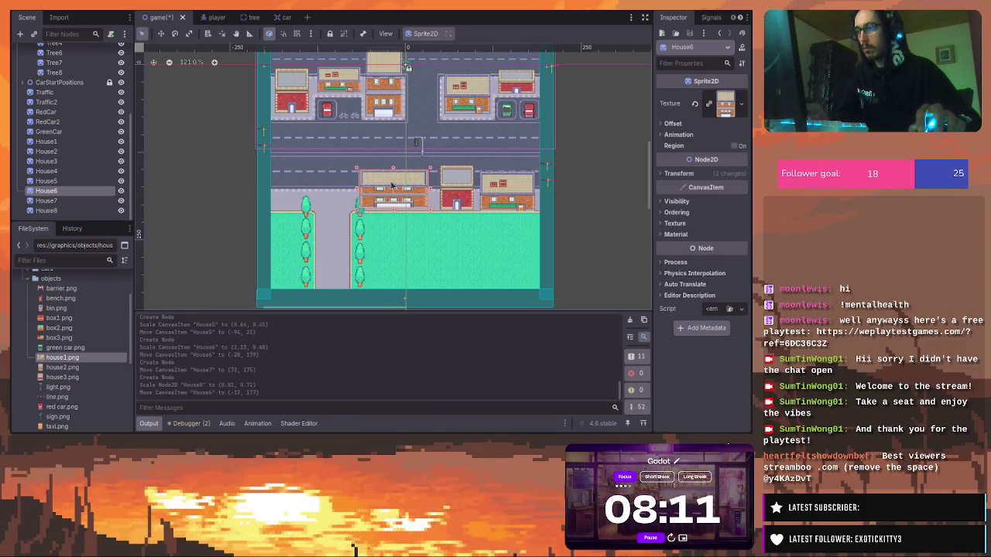
{"action": "left_click", "coordinate": [326, 175]}
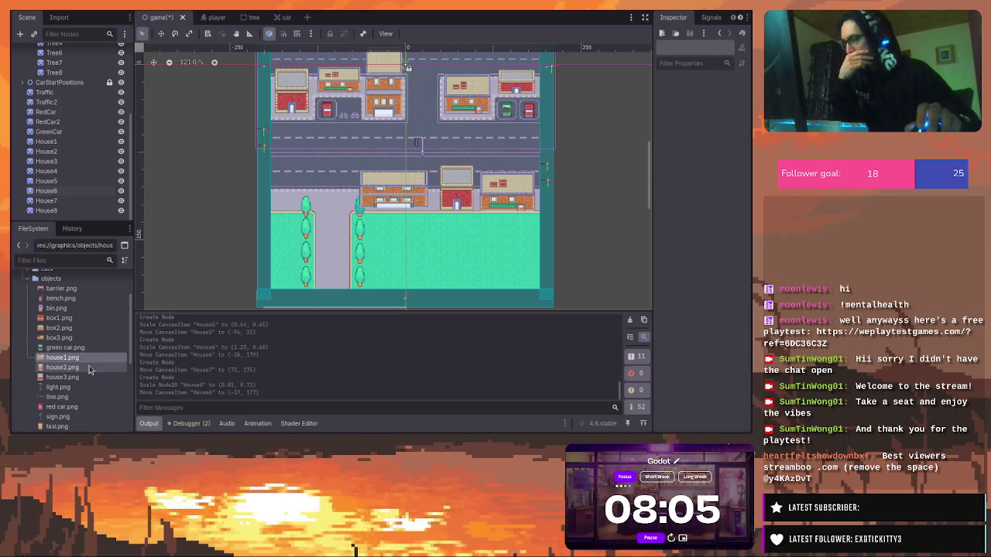
Place barrier.png on the left sidewalk at (-169, 193), scaled 1.88 × 2.0
{"action": "scroll", "coordinate": [89, 368], "scroll_direction": "down", "scroll_amount": 3}
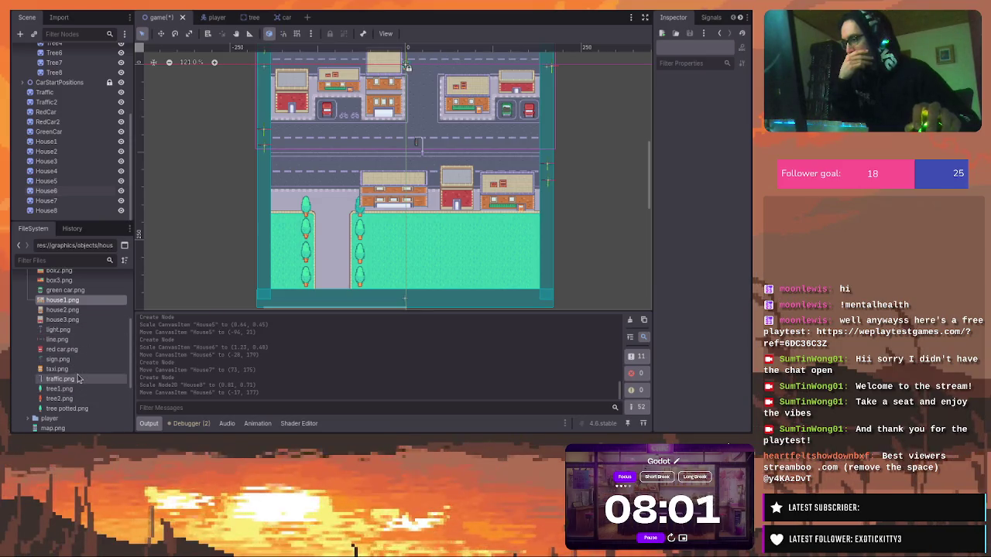
{"action": "scroll", "coordinate": [80, 370], "scroll_direction": "down", "scroll_amount": 2}
{"action": "scroll", "coordinate": [81, 370], "scroll_direction": "up", "scroll_amount": 2}
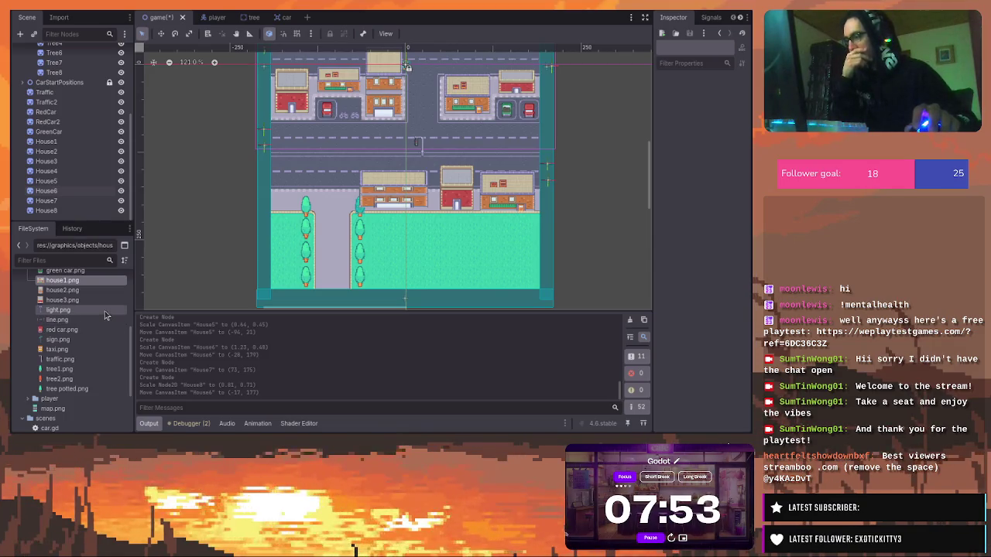
{"action": "scroll", "coordinate": [99, 302], "scroll_direction": "up", "scroll_amount": 3}
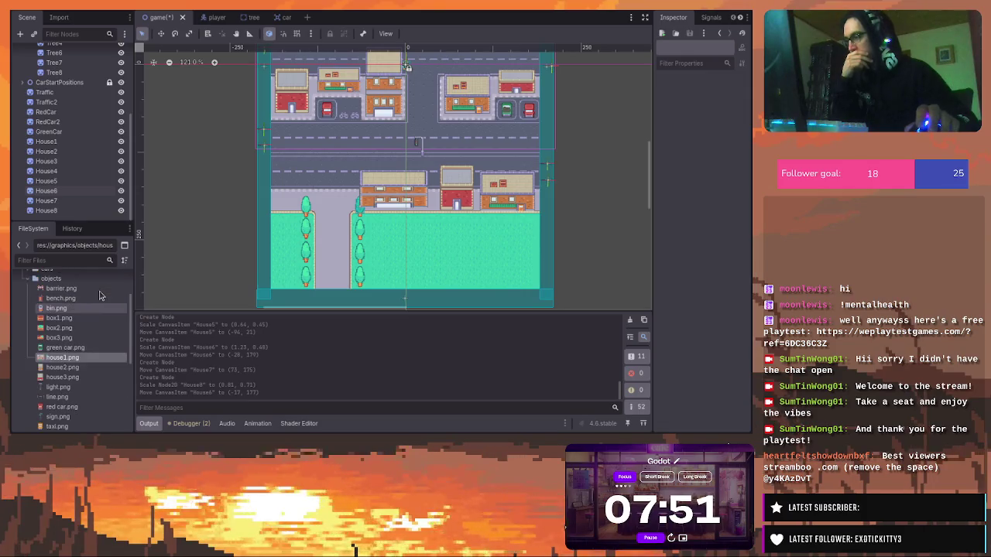
{"action": "scroll", "coordinate": [99, 294], "scroll_direction": "up", "scroll_amount": 1}
{"action": "mouse_move", "coordinate": [61, 293]}
{"action": "left_mouse_down"}
{"action": "mouse_move", "coordinate": [299, 203]}
{"action": "mouse_move", "coordinate": [287, 199]}
{"action": "mouse_move", "coordinate": [302, 184]}
{"action": "mouse_move", "coordinate": [287, 201]}
{"action": "left_mouse_up"}
{"action": "left_click", "coordinate": [331, 214]}
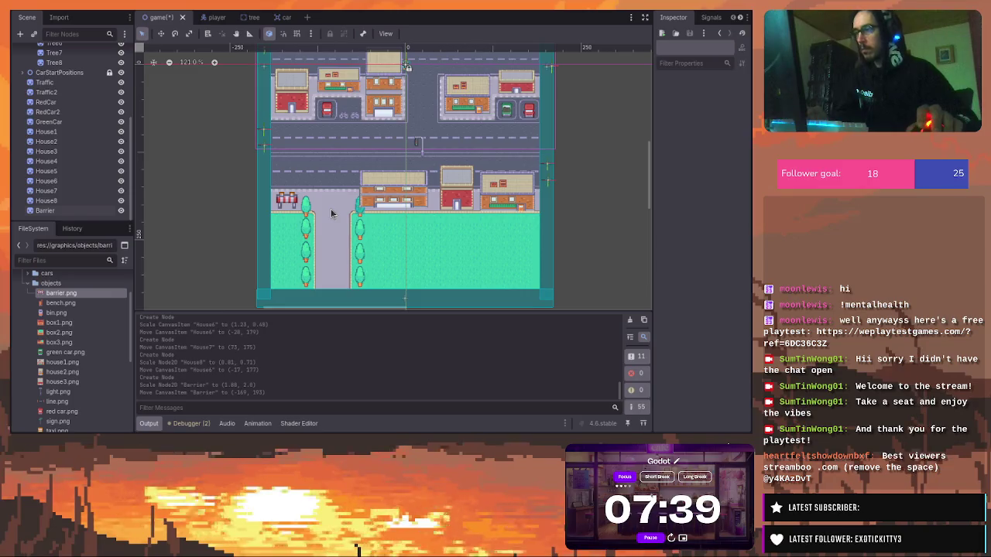
{"action": "scroll", "coordinate": [447, 138], "scroll_direction": "down", "scroll_amount": 1}
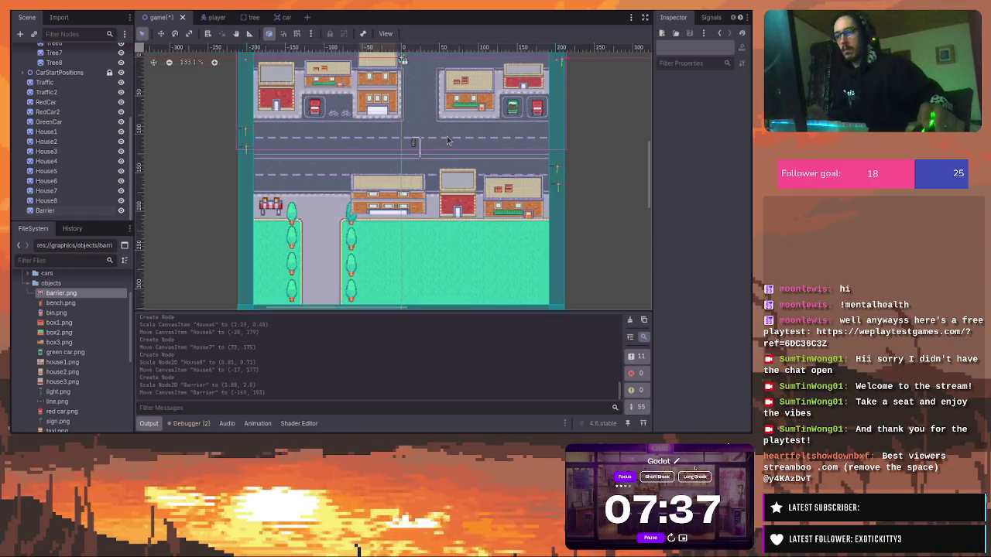
Drop sign.png on the upper road's median and duplicate it as Sign2
{"action": "left_click_drag", "start_coordinate": [651, 169], "coordinate": [652, 146]}
{"action": "scroll", "coordinate": [360, 196], "scroll_direction": "up", "scroll_amount": 5}
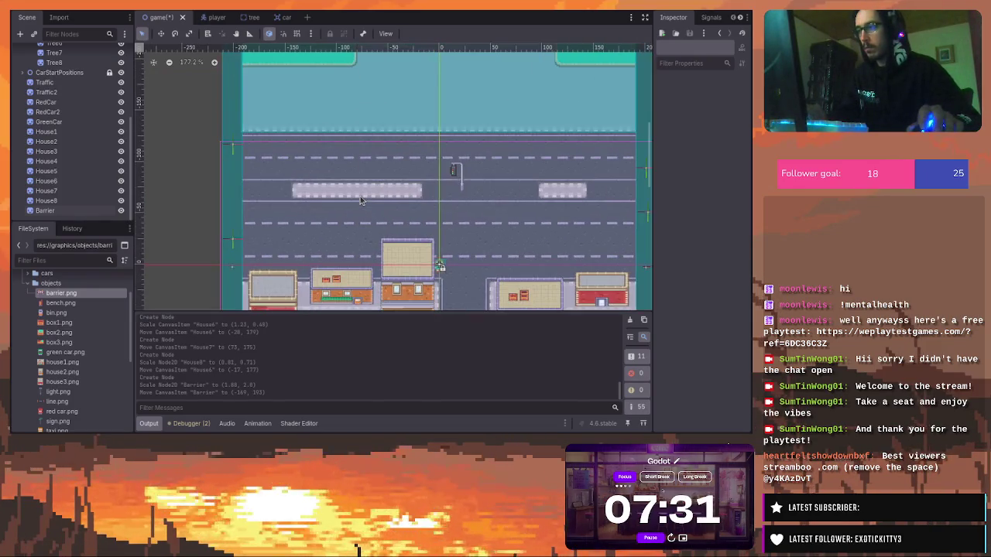
{"action": "scroll", "coordinate": [91, 333], "scroll_direction": "down", "scroll_amount": 4}
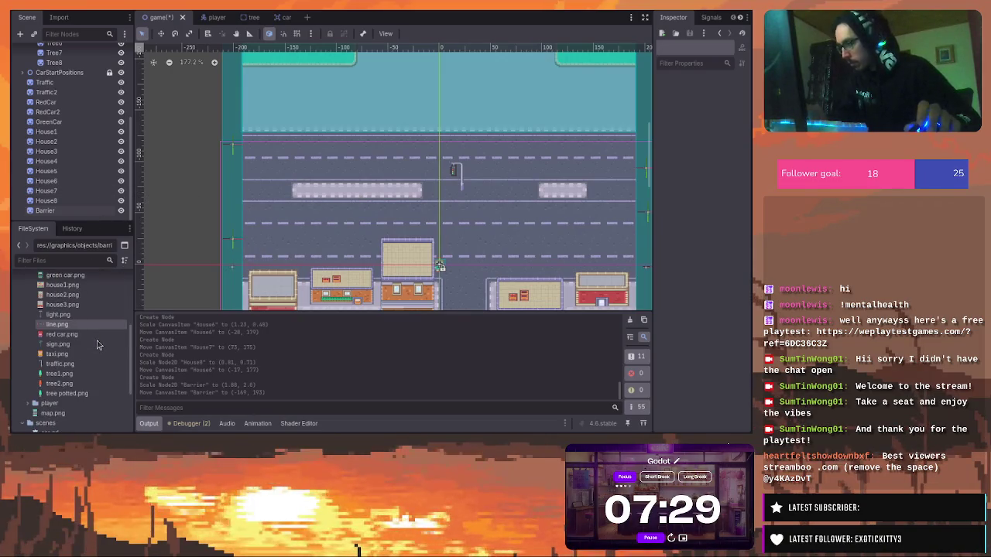
{"action": "mouse_move", "coordinate": [90, 344]}
{"action": "left_mouse_down"}
{"action": "mouse_move", "coordinate": [416, 184]}
{"action": "mouse_move", "coordinate": [414, 176]}
{"action": "mouse_move", "coordinate": [549, 165]}
{"action": "left_mouse_up"}
{"action": "key", "text": "ctrl+d"}
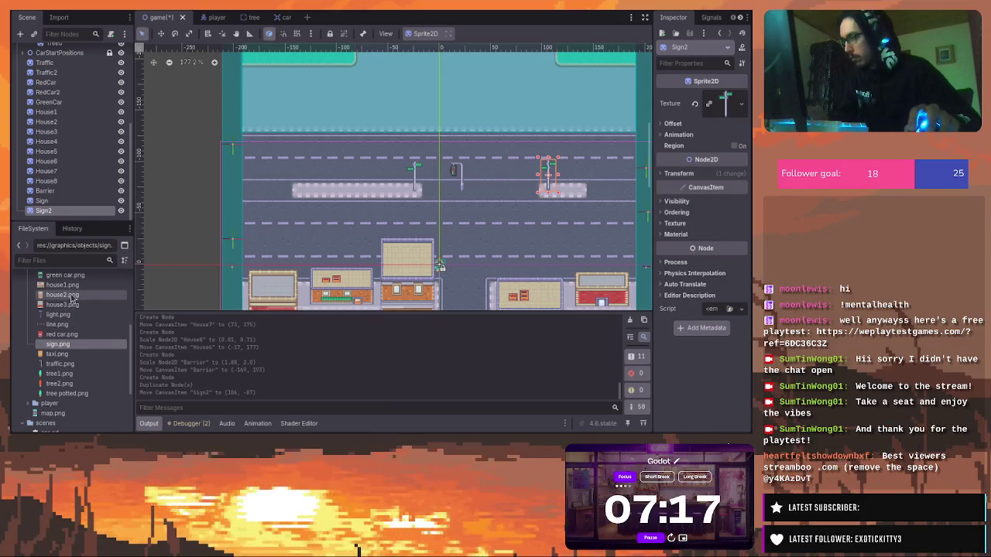
Add barrier.png to the left median and duplicate it for the right median at (127, -78)
{"action": "left_click_drag", "start_coordinate": [131, 345], "coordinate": [132, 315]}
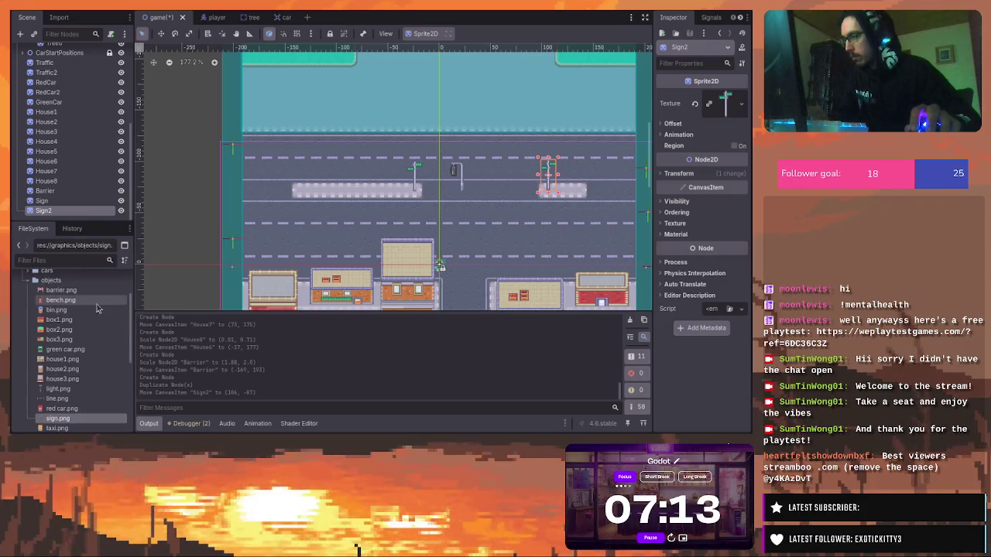
{"action": "mouse_move", "coordinate": [79, 292]}
{"action": "left_mouse_down"}
{"action": "mouse_move", "coordinate": [328, 210]}
{"action": "mouse_move", "coordinate": [358, 187]}
{"action": "left_mouse_up"}
{"action": "mouse_move", "coordinate": [357, 187]}
{"action": "left_mouse_down"}
{"action": "mouse_move", "coordinate": [598, 182]}
{"action": "mouse_move", "coordinate": [571, 184]}
{"action": "left_mouse_up"}
{"action": "key", "text": "ctrl+d"}
{"action": "left_click", "coordinate": [593, 206]}
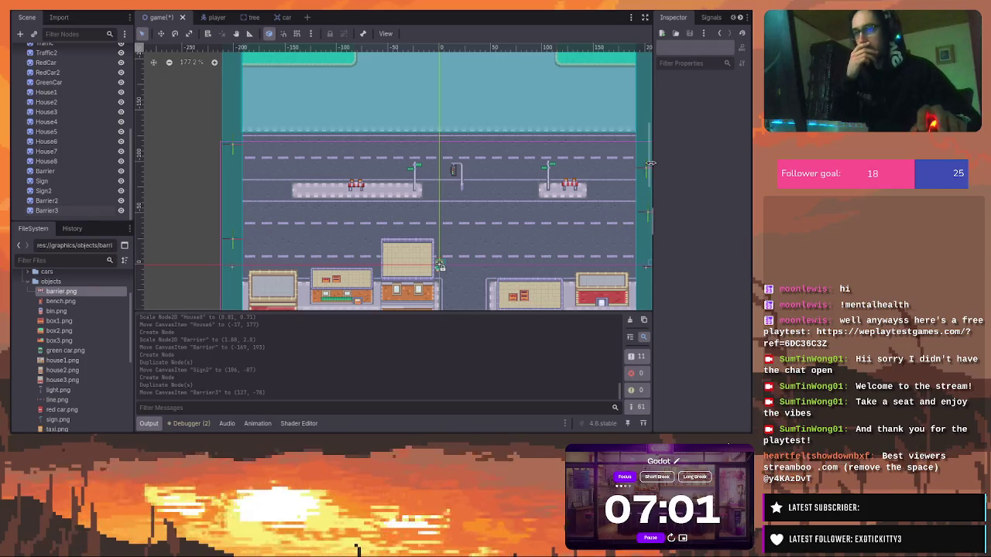
{"action": "mouse_move", "coordinate": [650, 163]}
{"action": "left_mouse_down"}
{"action": "mouse_move", "coordinate": [650, 152]}
{"action": "mouse_move", "coordinate": [655, 181]}
{"action": "mouse_move", "coordinate": [657, 169]}
{"action": "left_mouse_up"}
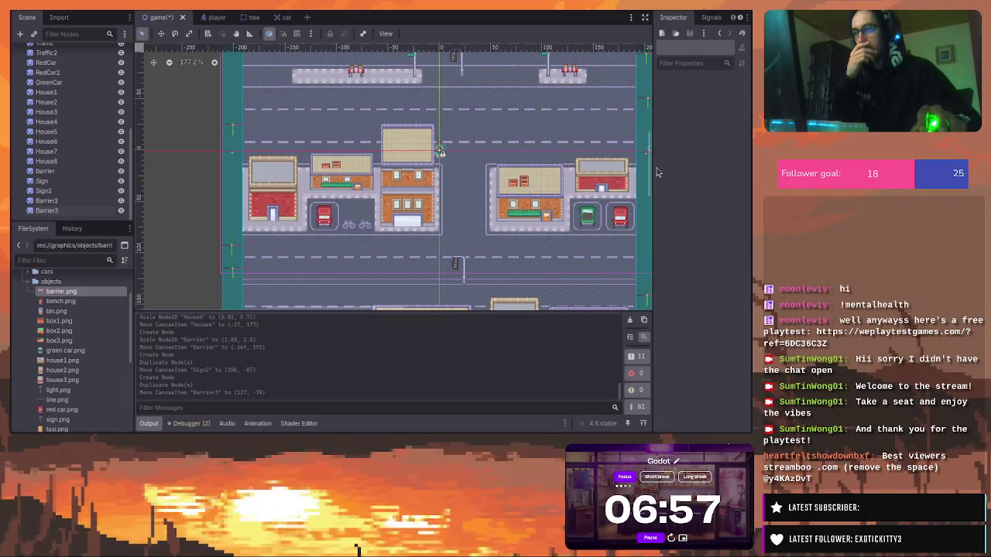
{"action": "scroll", "coordinate": [631, 168], "scroll_direction": "down", "scroll_amount": 6}
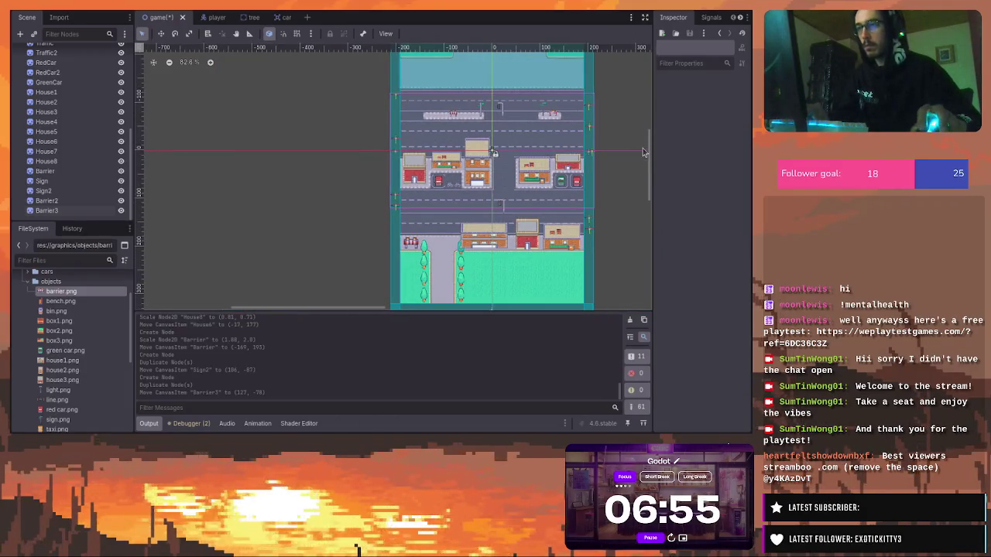
Duplicate House2 into House9 above the road, then copy it again as House10
{"action": "left_click_drag", "start_coordinate": [649, 159], "coordinate": [652, 148]}
{"action": "left_click", "coordinate": [479, 220]}
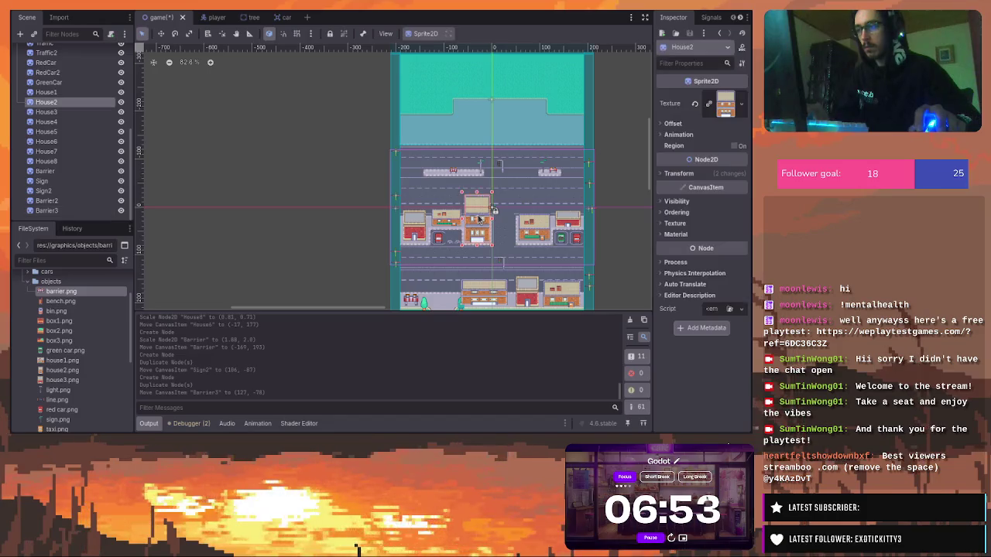
{"action": "key", "text": "ctrl+d"}
{"action": "mouse_move", "coordinate": [479, 220]}
{"action": "left_mouse_down"}
{"action": "mouse_move", "coordinate": [481, 108]}
{"action": "mouse_move", "coordinate": [567, 111]}
{"action": "mouse_move", "coordinate": [416, 106]}
{"action": "left_mouse_up"}
{"action": "key", "text": "ctrl+d"}
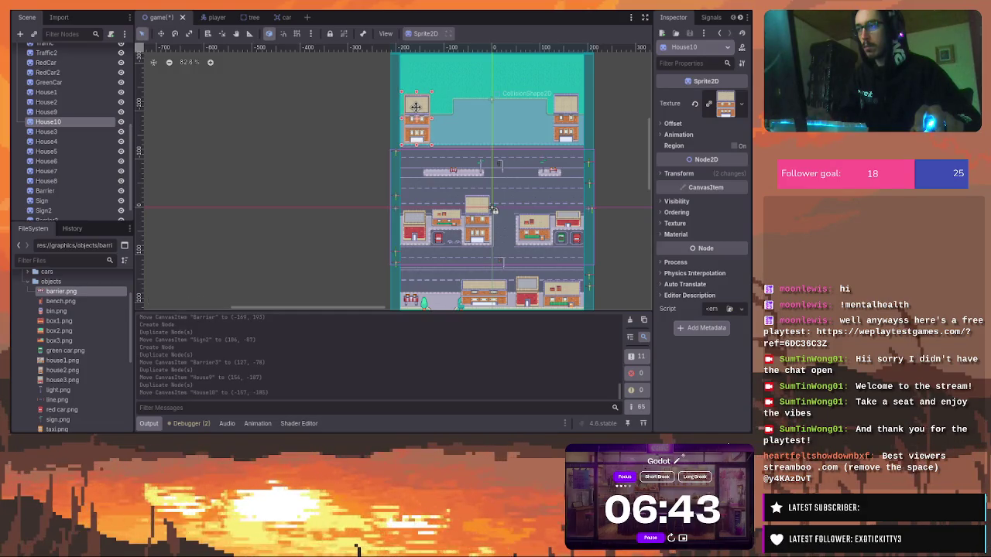
Duplicate lower houses into House11, House12 and House13 along the top row, House13 at (92, -166)
{"action": "left_click", "coordinate": [530, 225]}
{"action": "key", "text": "ctrl+d"}
{"action": "left_click_drag", "start_coordinate": [531, 224], "coordinate": [500, 124]}
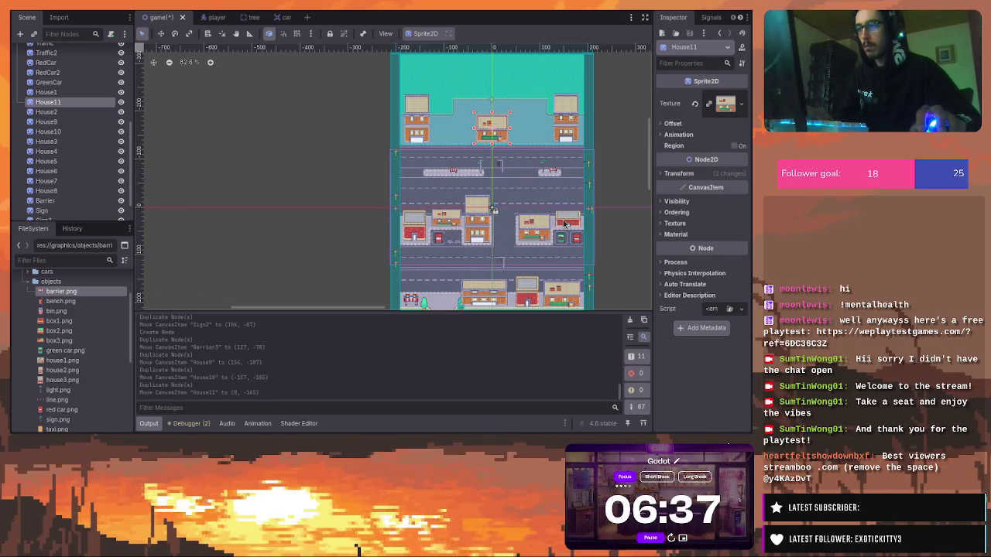
{"action": "key", "text": "ctrl+d"}
{"action": "mouse_move", "coordinate": [496, 127]}
{"action": "left_mouse_down"}
{"action": "mouse_move", "coordinate": [517, 132]}
{"action": "mouse_move", "coordinate": [441, 133]}
{"action": "left_mouse_up"}
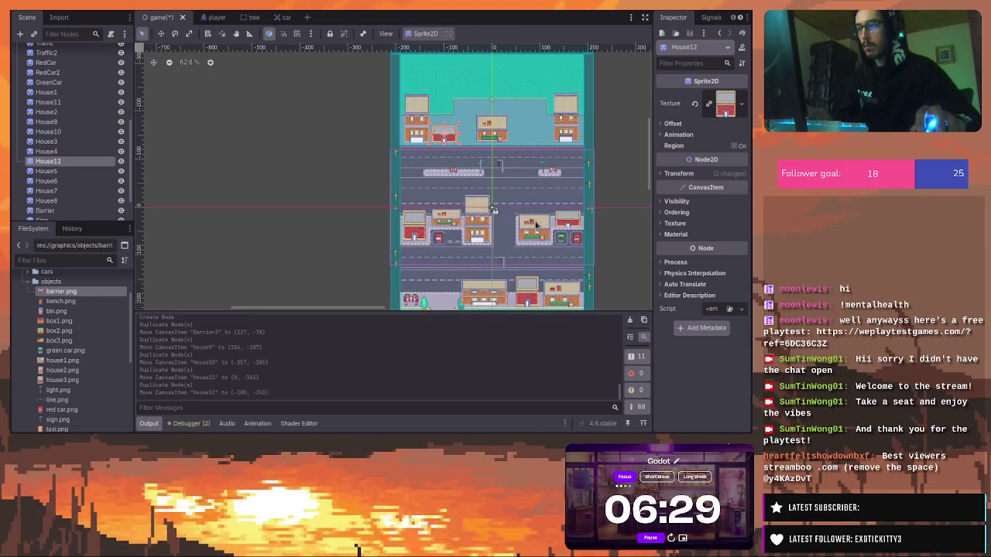
{"action": "key", "text": "ctrl+d"}
{"action": "left_click_drag", "start_coordinate": [537, 227], "coordinate": [545, 124]}
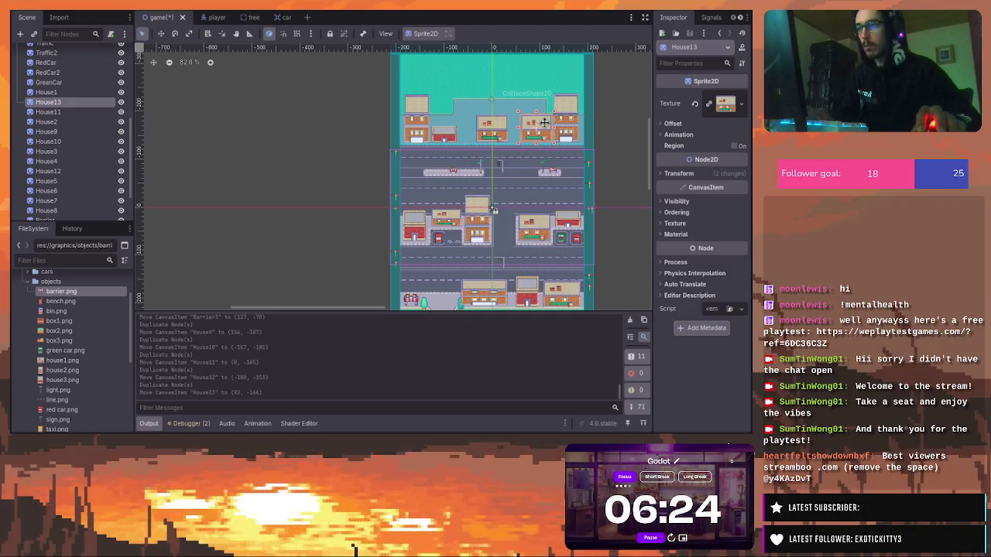
Select FinishArea2D's CollisionShape2D, then fold the Borders and Objects branches in the Scene dock
{"action": "left_click", "coordinate": [492, 102]}
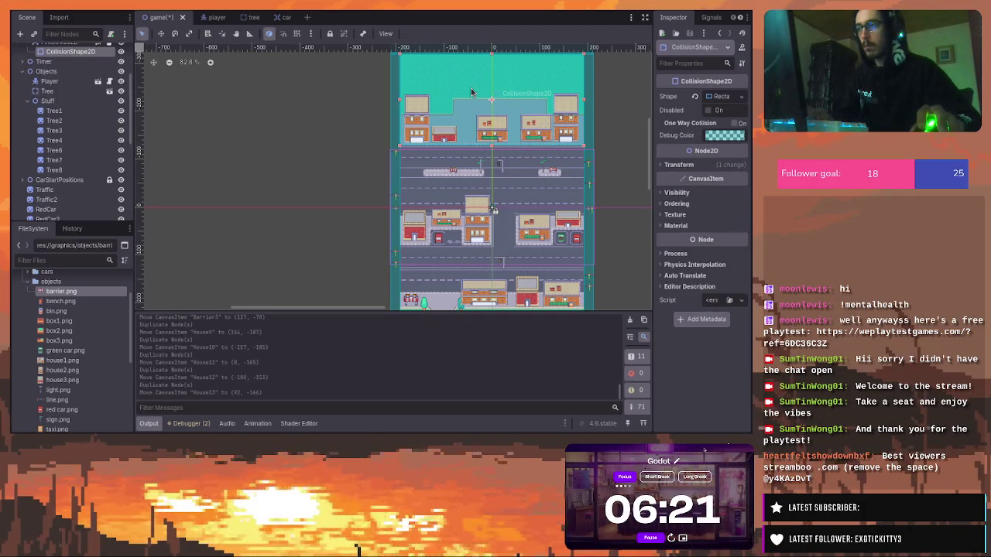
{"action": "scroll", "coordinate": [103, 56], "scroll_direction": "up", "scroll_amount": 3}
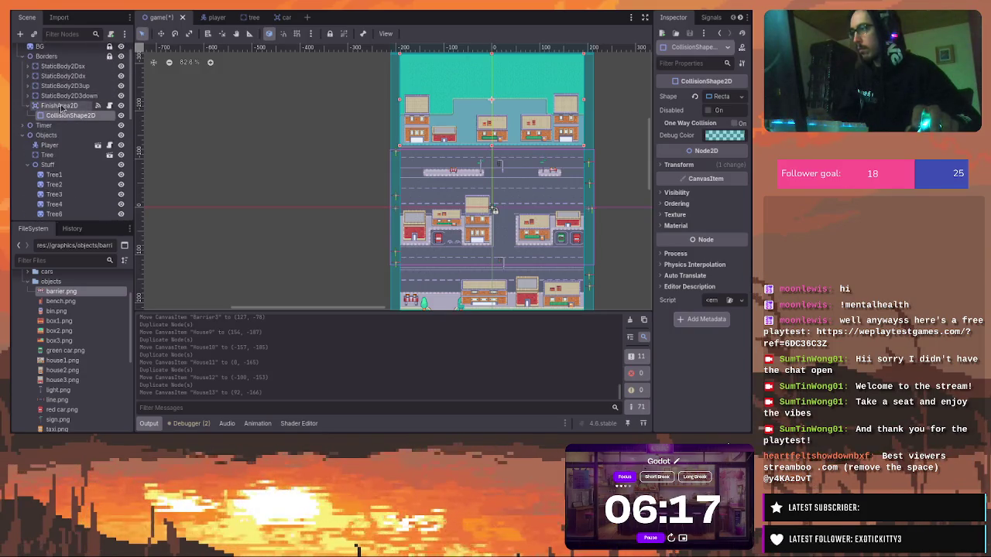
{"action": "left_click", "coordinate": [24, 56]}
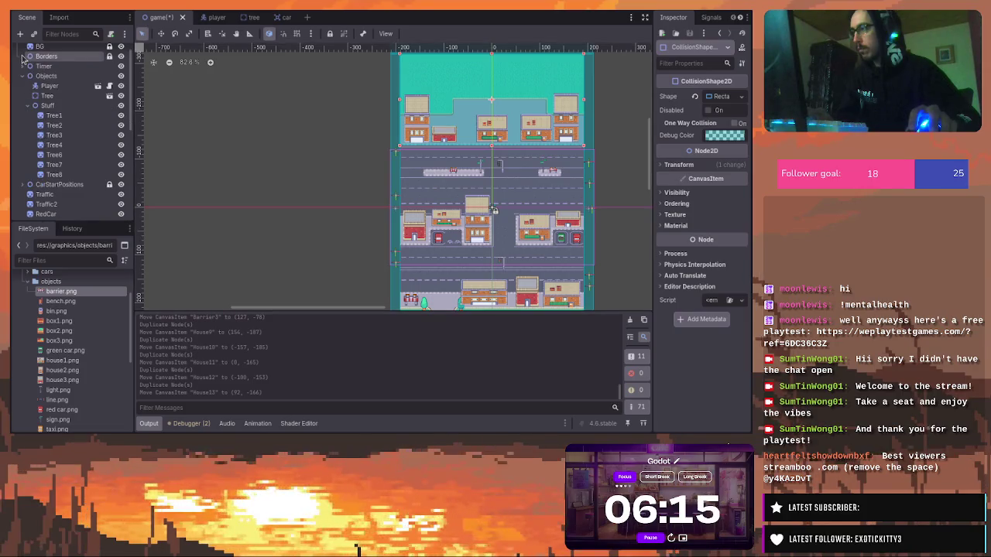
{"action": "scroll", "coordinate": [43, 66], "scroll_direction": "up", "scroll_amount": 1}
{"action": "scroll", "coordinate": [43, 66], "scroll_direction": "down", "scroll_amount": 3}
{"action": "scroll", "coordinate": [35, 77], "scroll_direction": "up", "scroll_amount": 3}
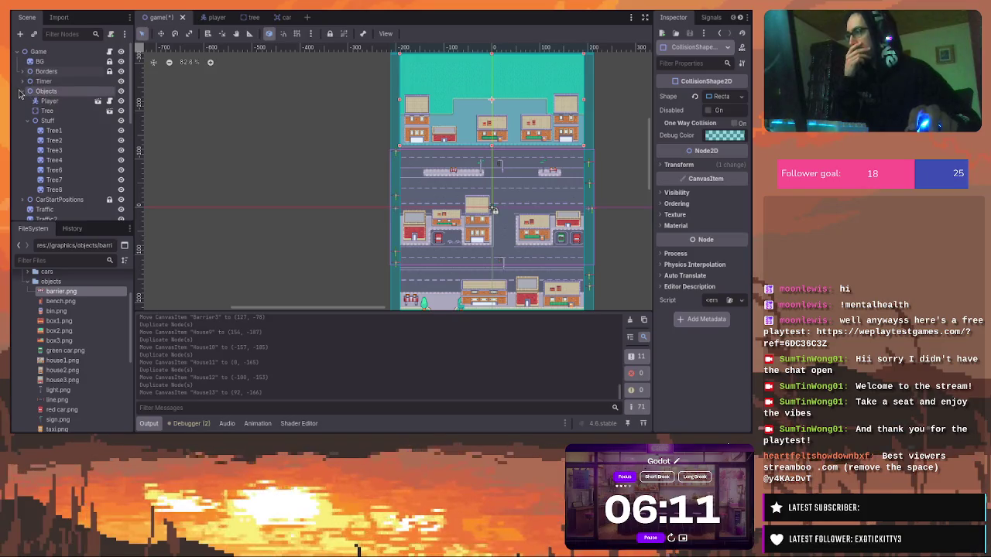
{"action": "left_click", "coordinate": [22, 91]}
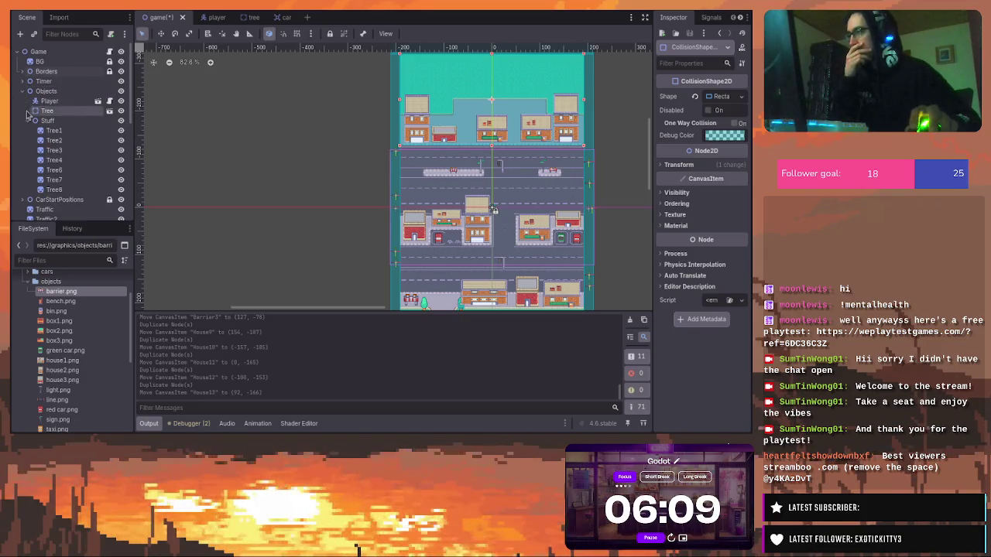
{"action": "left_click", "coordinate": [31, 130]}
{"action": "scroll", "coordinate": [31, 147], "scroll_direction": "down", "scroll_amount": 3}
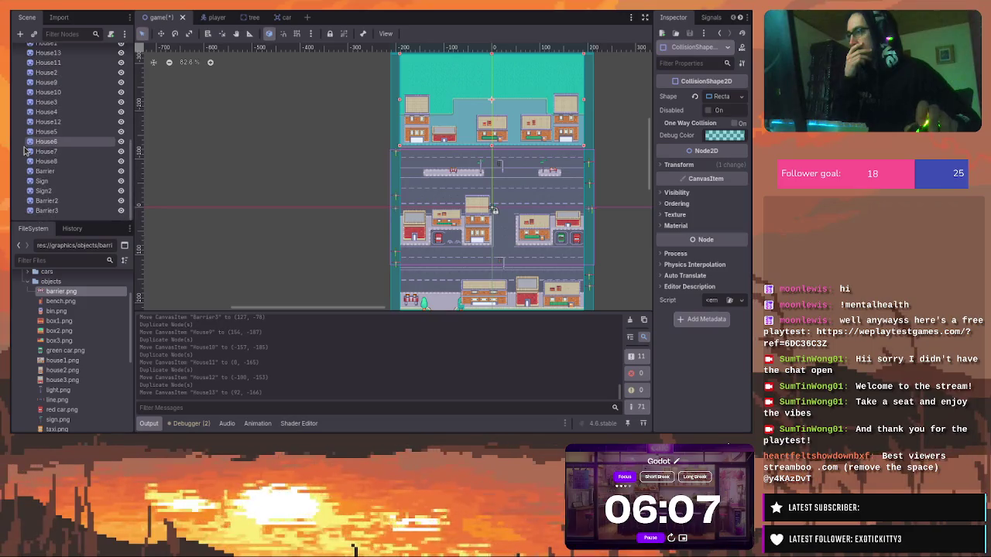
{"action": "left_click", "coordinate": [61, 59], "text": "ctrl"}
{"action": "left_click_drag", "start_coordinate": [61, 58], "coordinate": [52, 82]}
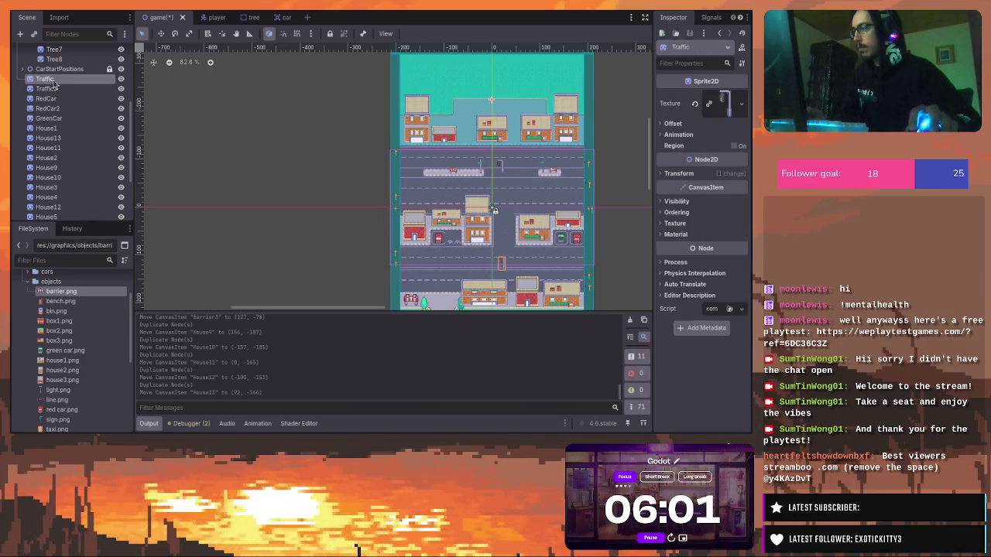
{"action": "left_click", "coordinate": [48, 89], "text": "ctrl"}
{"action": "left_click", "coordinate": [56, 99], "text": "ctrl"}
{"action": "left_click", "coordinate": [48, 108], "text": "ctrl"}
{"action": "left_click", "coordinate": [50, 119], "text": "ctrl"}
{"action": "left_click", "coordinate": [48, 127], "text": "ctrl"}
{"action": "left_click", "coordinate": [49, 137], "text": "ctrl"}
{"action": "left_click", "coordinate": [51, 148], "text": "ctrl"}
{"action": "left_click", "coordinate": [48, 157], "text": "ctrl"}
{"action": "left_click", "coordinate": [48, 167], "text": "ctrl"}
{"action": "left_click", "coordinate": [50, 177], "text": "ctrl"}
{"action": "left_click", "coordinate": [51, 188], "text": "ctrl"}
{"action": "left_click", "coordinate": [62, 195], "text": "ctrl"}
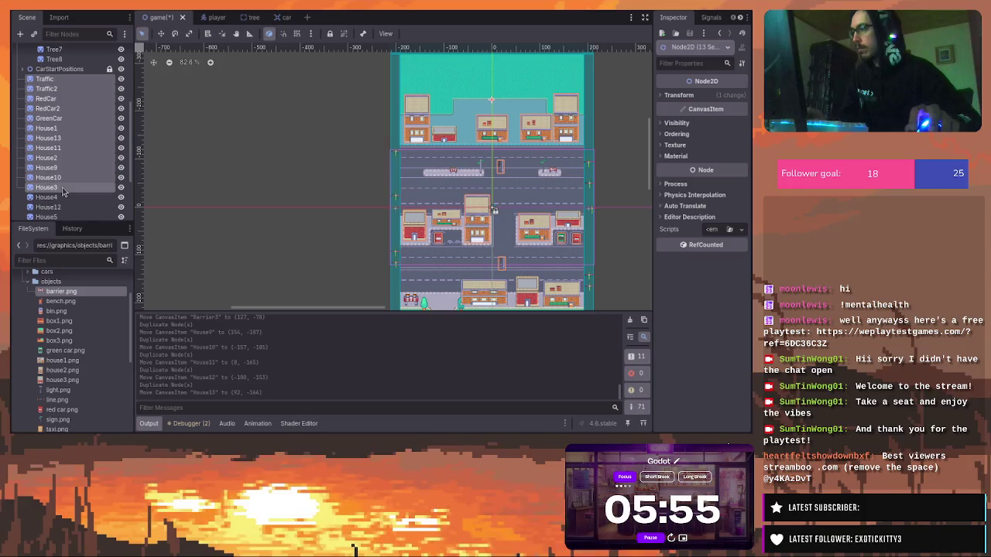
{"action": "left_click", "coordinate": [62, 198], "text": "ctrl"}
{"action": "scroll", "coordinate": [62, 193], "scroll_direction": "down", "scroll_amount": 3}
{"action": "left_click", "coordinate": [71, 123], "text": "ctrl"}
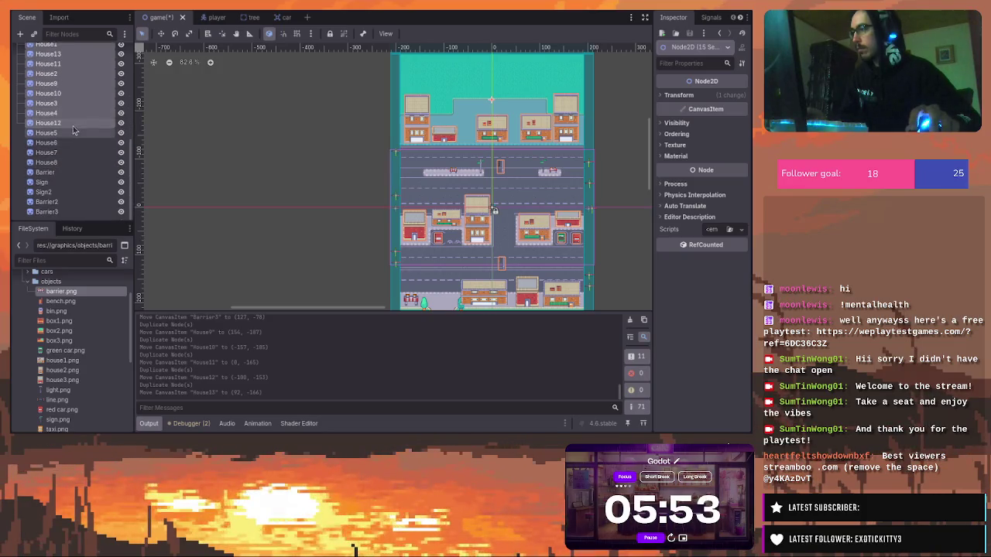
{"action": "left_click", "coordinate": [71, 133], "text": "ctrl"}
{"action": "left_click", "coordinate": [70, 143], "text": "ctrl"}
{"action": "left_click", "coordinate": [70, 152], "text": "ctrl"}
{"action": "left_click", "coordinate": [68, 162], "text": "ctrl"}
{"action": "left_click", "coordinate": [66, 173], "text": "ctrl"}
{"action": "left_click", "coordinate": [69, 182], "text": "ctrl"}
{"action": "left_click", "coordinate": [69, 192], "text": "ctrl"}
{"action": "left_click", "coordinate": [71, 202], "text": "ctrl"}
{"action": "left_click", "coordinate": [72, 211], "text": "ctrl"}
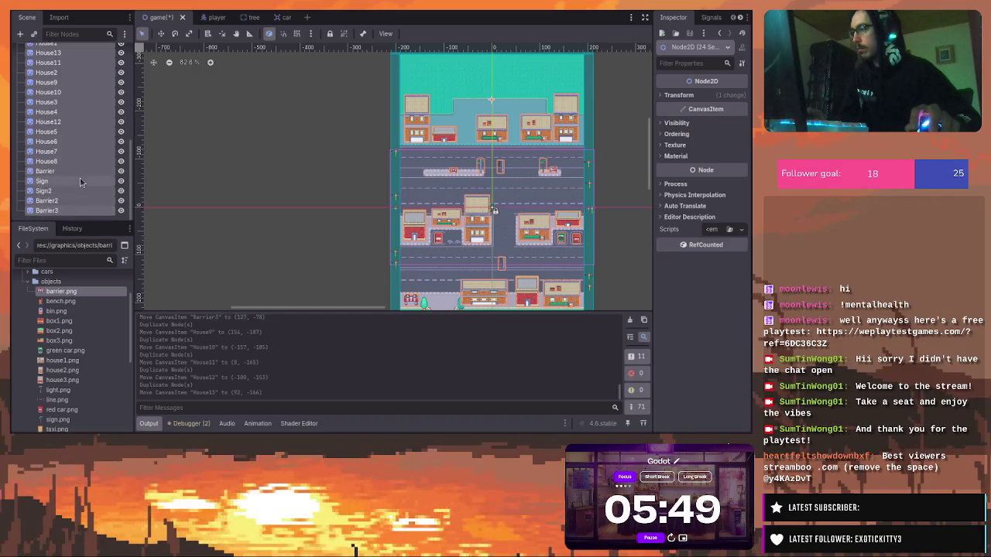
{"action": "scroll", "coordinate": [77, 184], "scroll_direction": "up", "scroll_amount": 5}
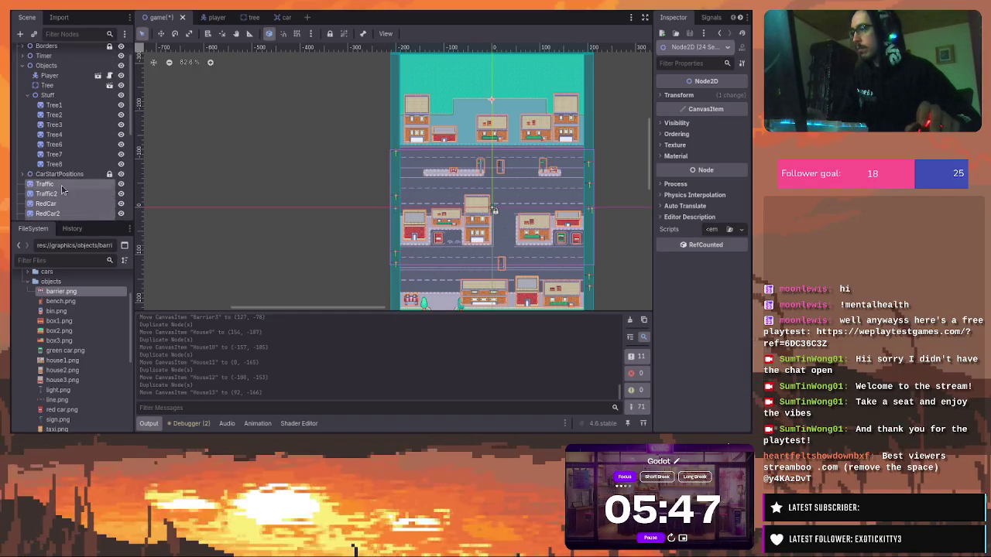
{"action": "left_click_drag", "start_coordinate": [58, 188], "coordinate": [67, 96]}
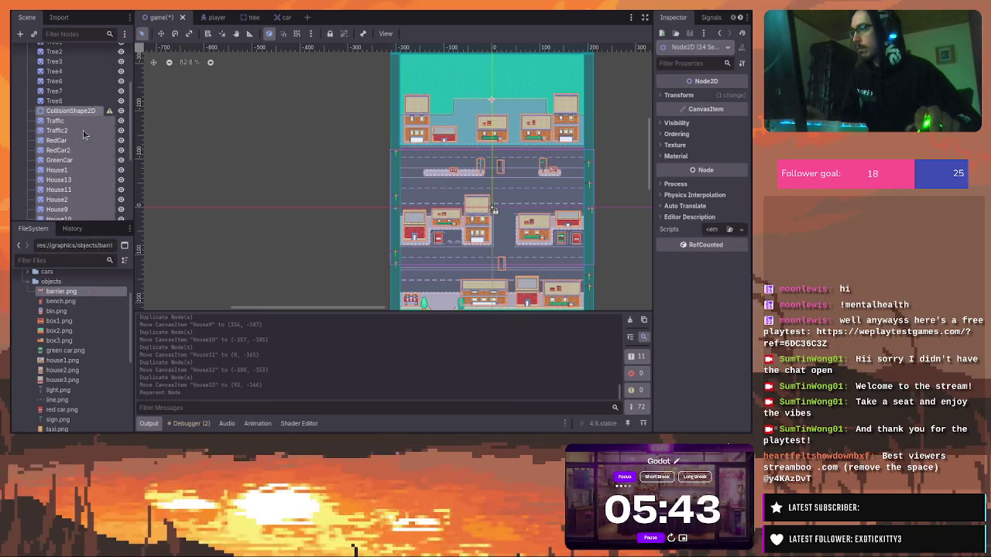
{"action": "scroll", "coordinate": [84, 135], "scroll_direction": "up", "scroll_amount": 3}
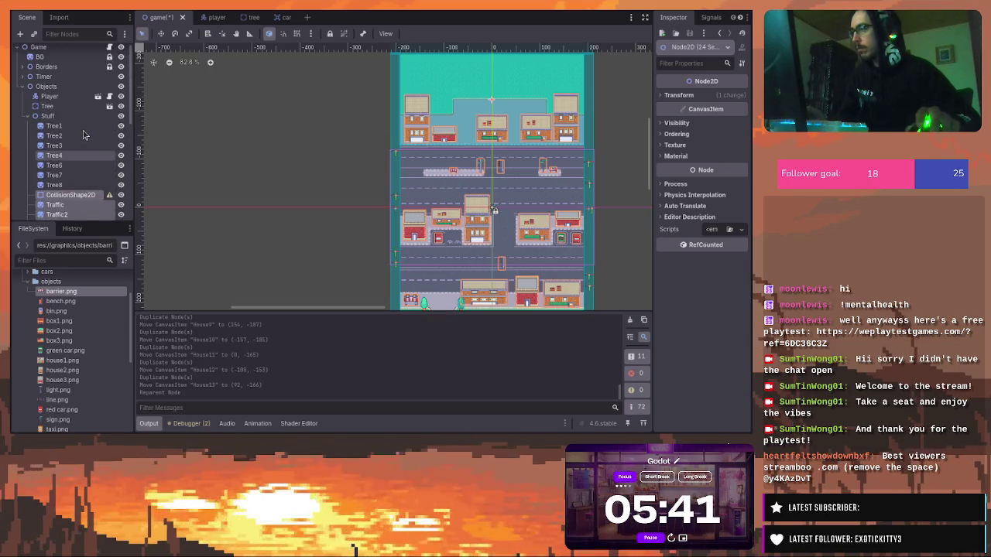
{"action": "scroll", "coordinate": [81, 186], "scroll_direction": "down", "scroll_amount": 5}
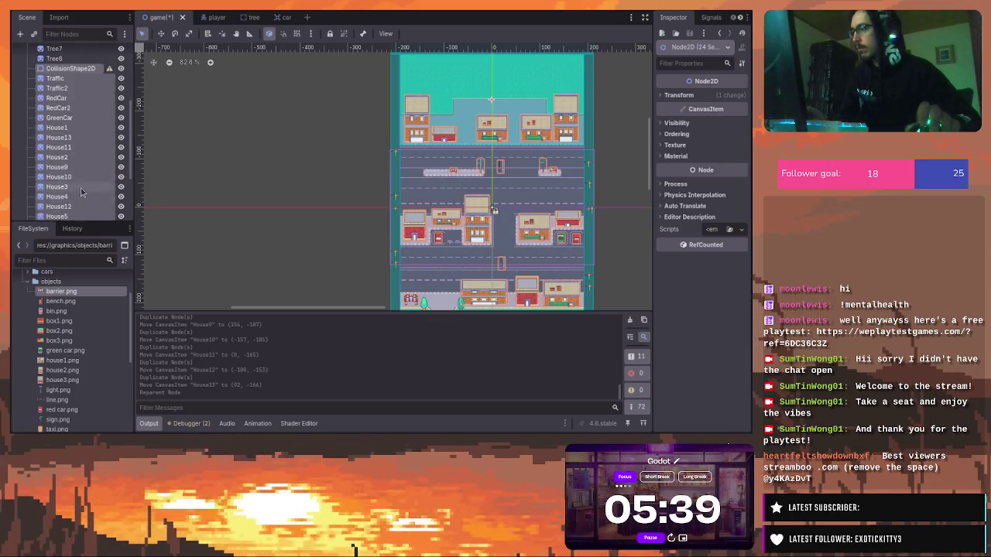
{"action": "scroll", "coordinate": [81, 191], "scroll_direction": "up", "scroll_amount": 3}
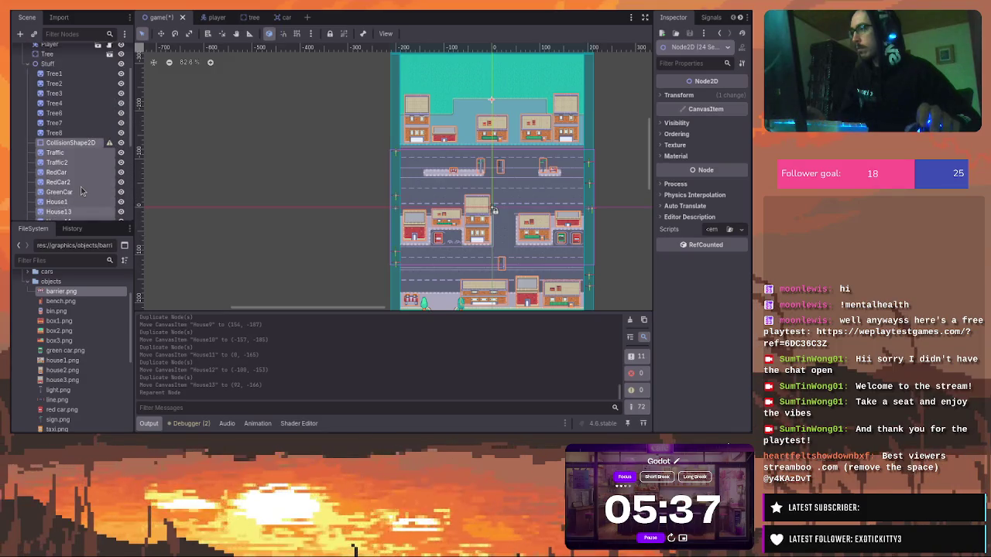
{"action": "key", "text": "ctrl+z"}
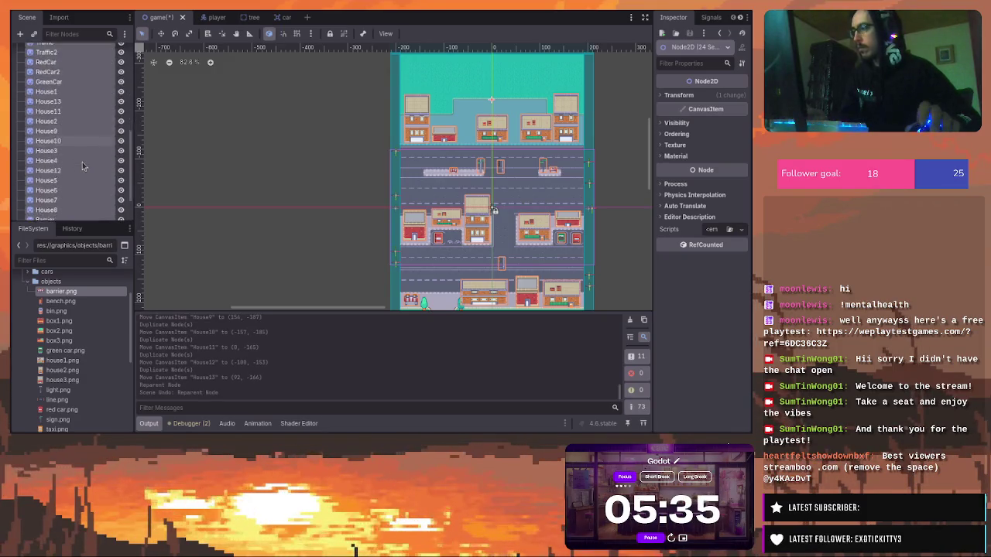
{"action": "scroll", "coordinate": [83, 165], "scroll_direction": "up", "scroll_amount": 5}
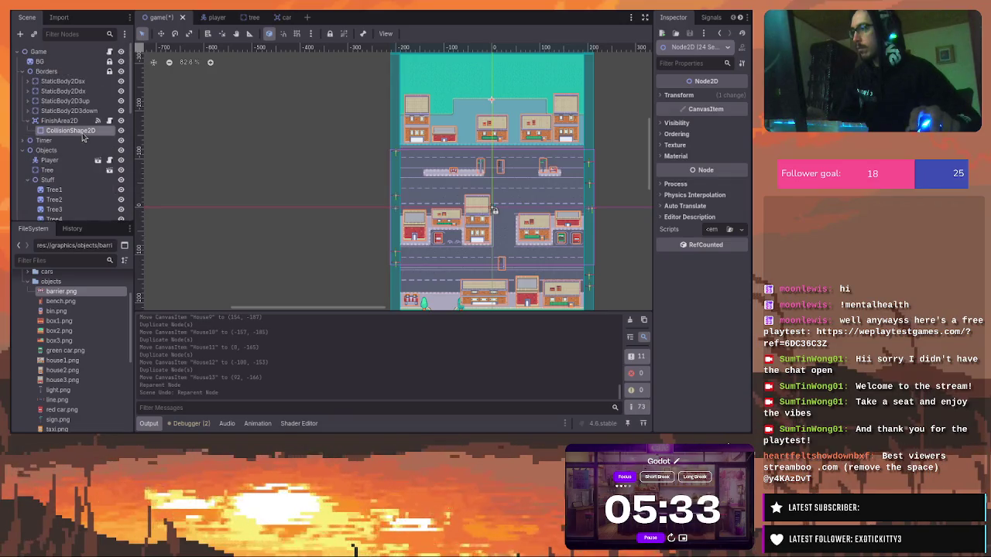
{"action": "left_click", "coordinate": [83, 140], "text": "ctrl"}
Reparent the selected cars, traffic and house sprites under the Stuff node
{"action": "scroll", "coordinate": [83, 147], "scroll_direction": "down", "scroll_amount": 5}
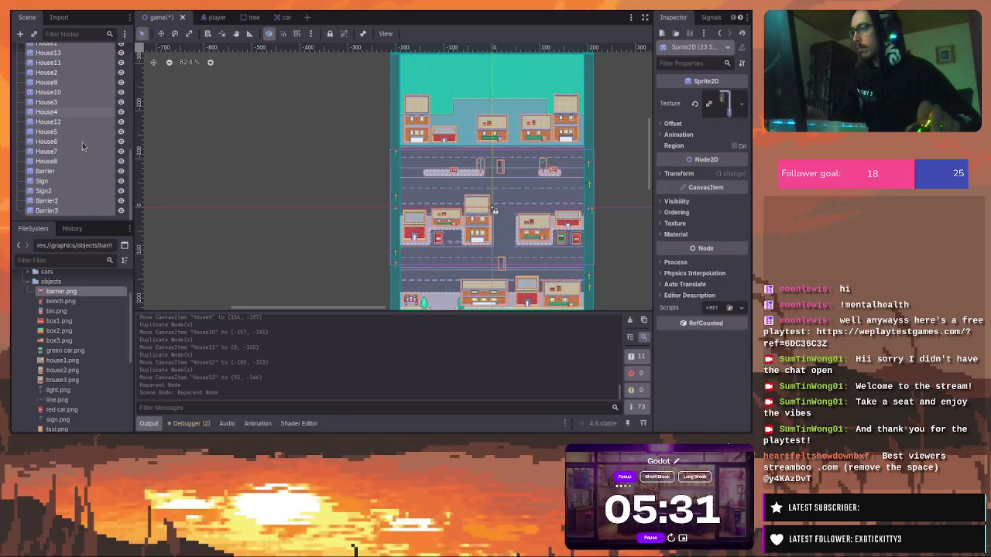
{"action": "scroll", "coordinate": [83, 146], "scroll_direction": "up", "scroll_amount": 5}
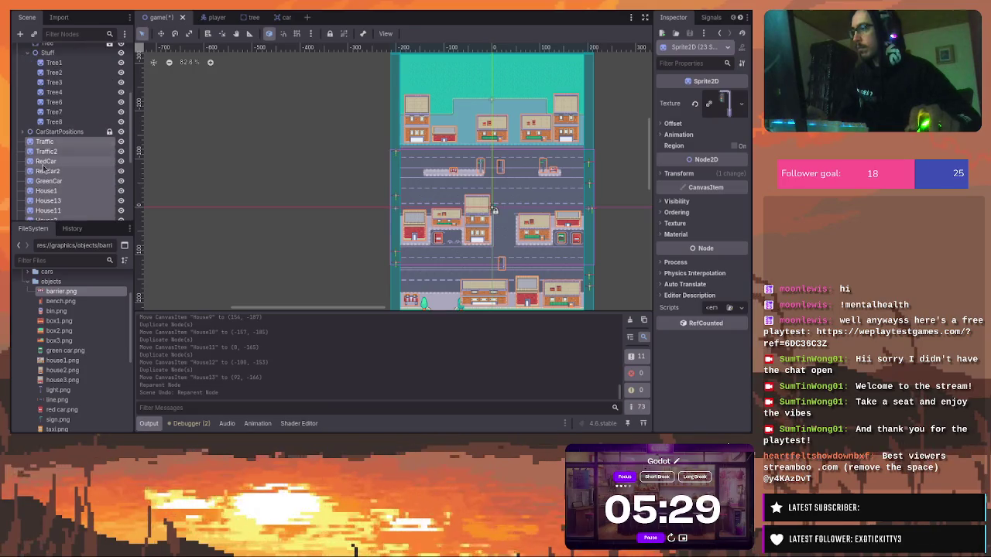
{"action": "mouse_move", "coordinate": [45, 165]}
{"action": "left_mouse_down"}
{"action": "mouse_move", "coordinate": [48, 54]}
{"action": "mouse_move", "coordinate": [54, 94]}
{"action": "left_mouse_up"}
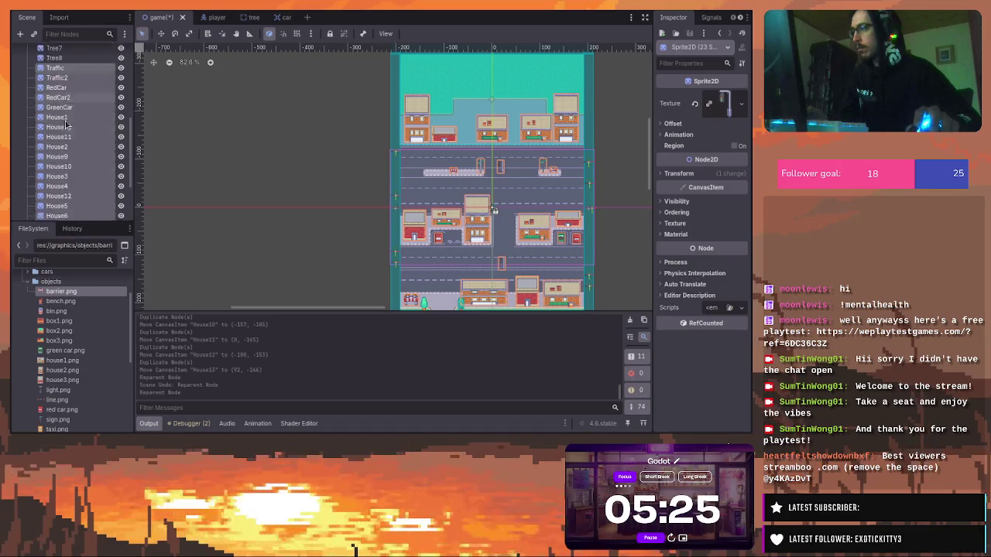
Turn on Y Sort Enabled under Ordering for the Stuff node
{"action": "scroll", "coordinate": [67, 123], "scroll_direction": "up", "scroll_amount": 5}
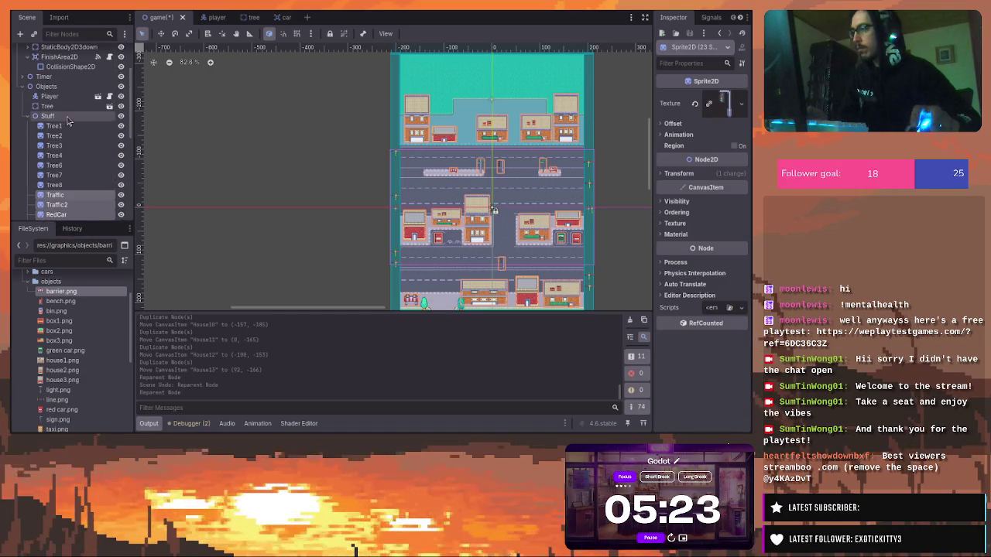
{"action": "left_click", "coordinate": [67, 118]}
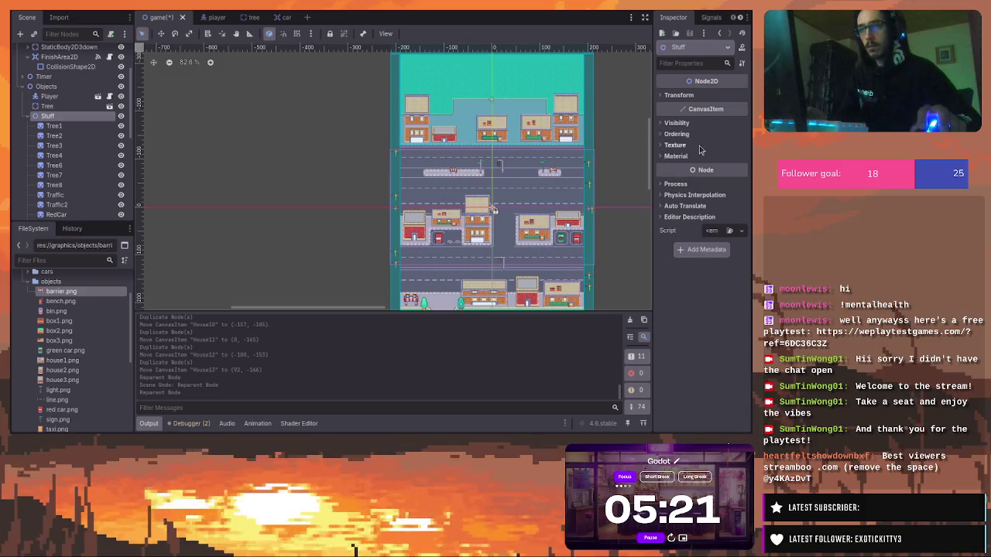
{"action": "left_click", "coordinate": [673, 124]}
{"action": "left_click", "coordinate": [674, 124]}
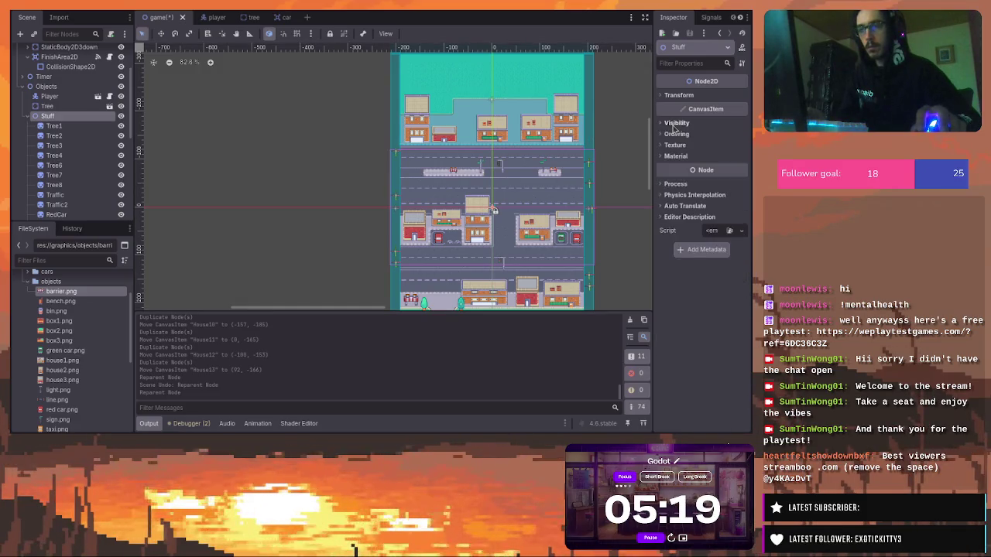
{"action": "left_click", "coordinate": [675, 135]}
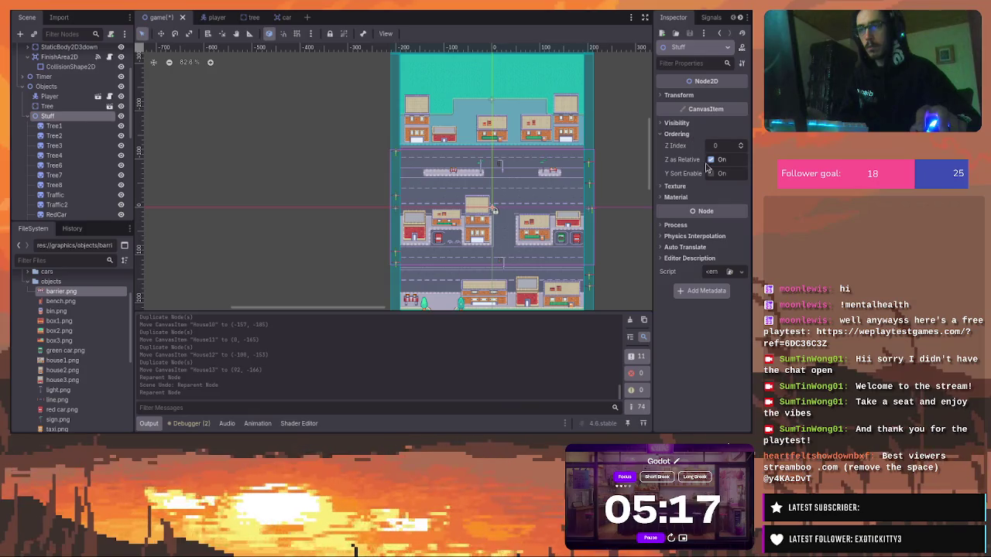
{"action": "left_click", "coordinate": [711, 174]}
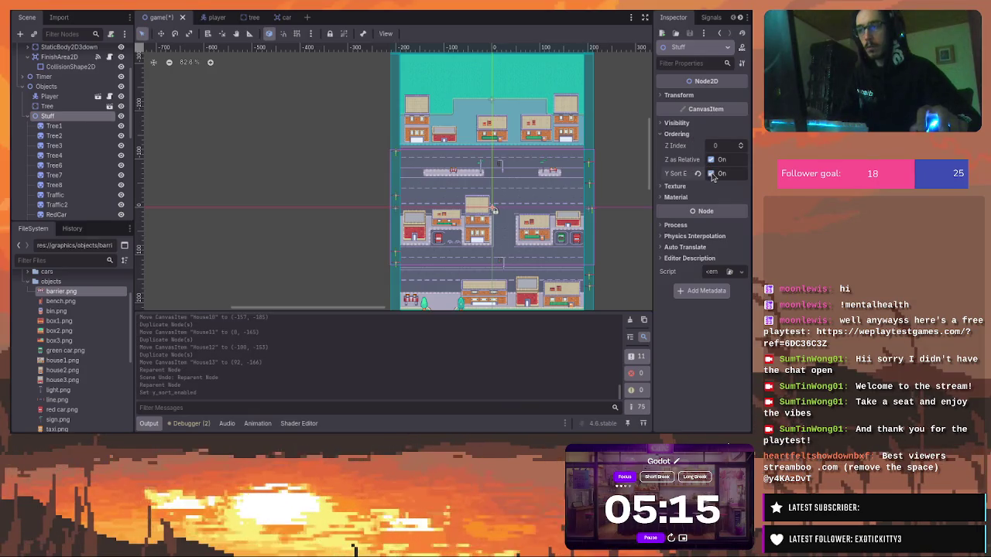
{"action": "scroll", "coordinate": [647, 164], "scroll_direction": "down", "scroll_amount": 3}
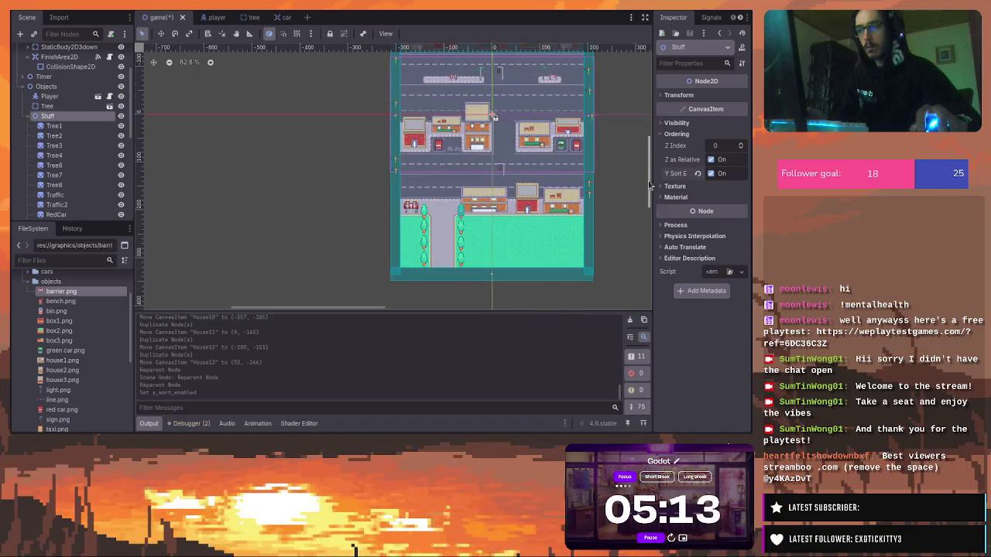
{"action": "left_click", "coordinate": [558, 242]}
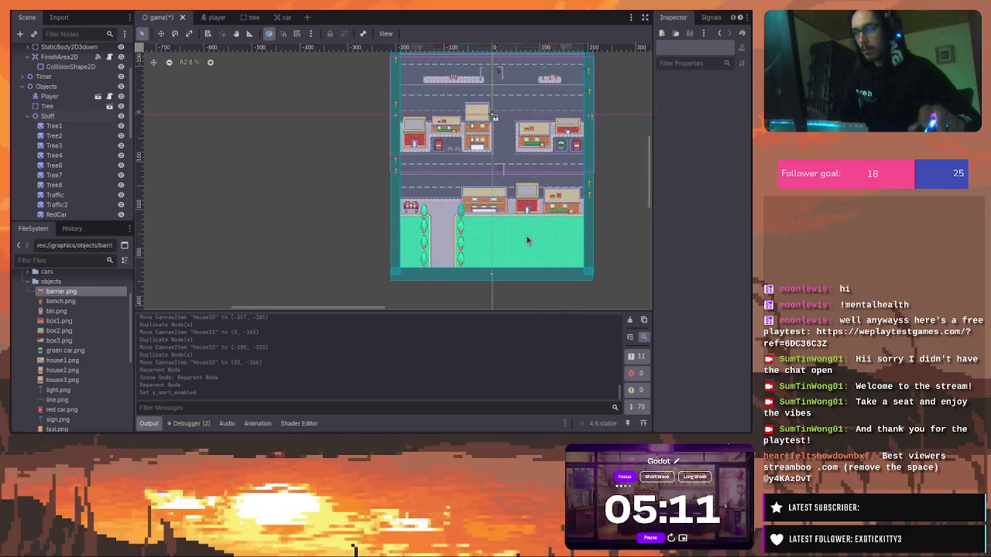
{"action": "scroll", "coordinate": [471, 219], "scroll_direction": "up", "scroll_amount": 4}
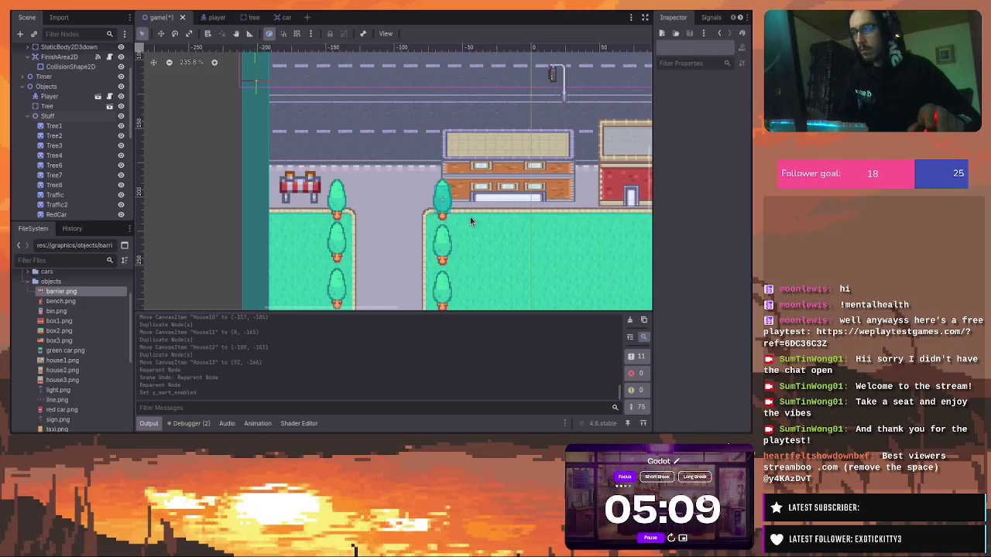
{"action": "scroll", "coordinate": [470, 217], "scroll_direction": "down", "scroll_amount": 1}
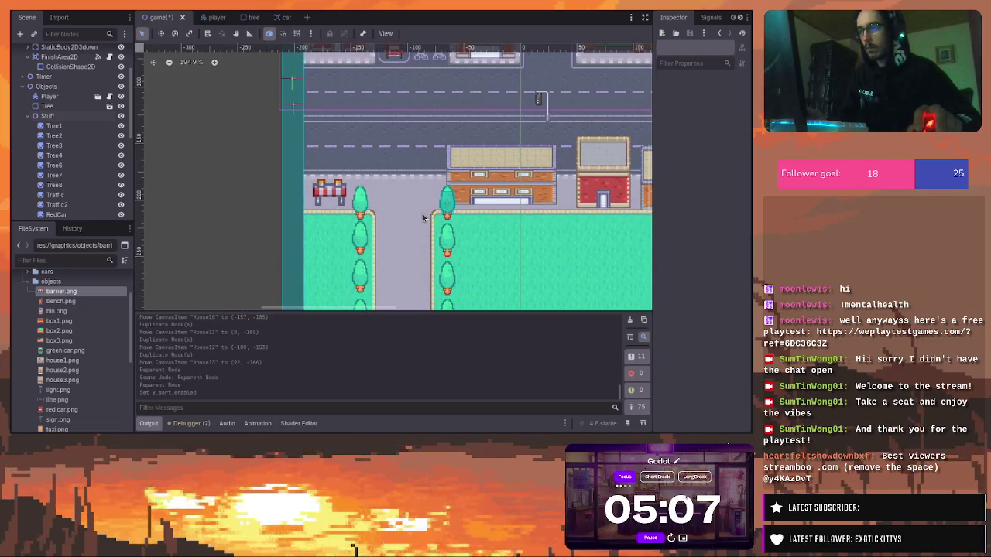
{"action": "scroll", "coordinate": [447, 209], "scroll_direction": "down", "scroll_amount": 4}
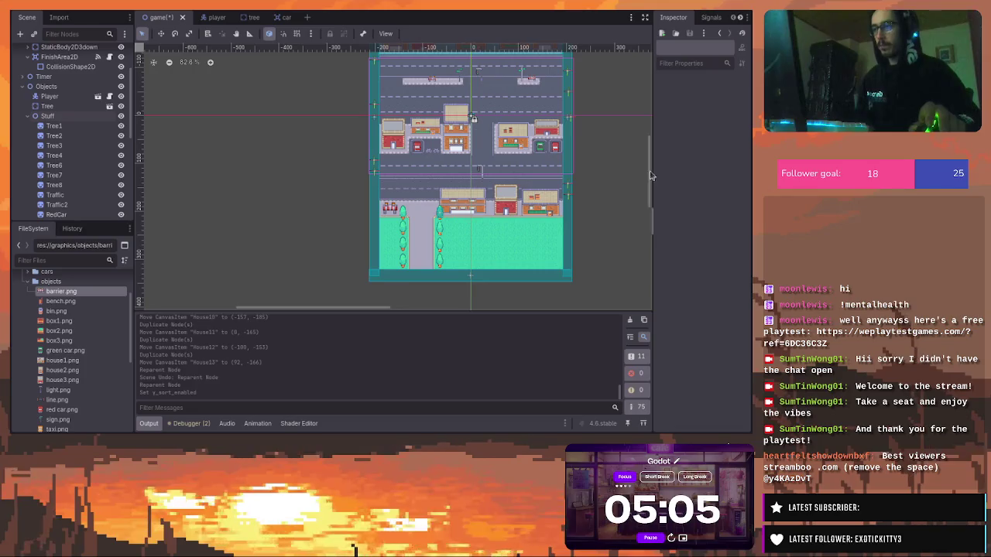
{"action": "scroll", "coordinate": [647, 160], "scroll_direction": "up", "scroll_amount": 3}
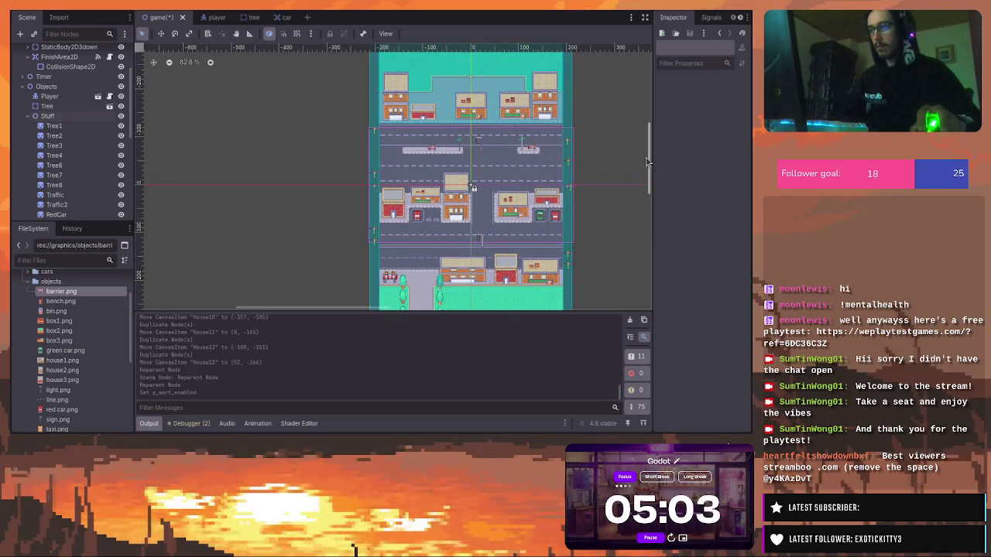
{"action": "mouse_move", "coordinate": [647, 160]}
{"action": "left_mouse_down"}
{"action": "mouse_move", "coordinate": [648, 137]}
{"action": "mouse_move", "coordinate": [654, 174]}
{"action": "left_mouse_up"}
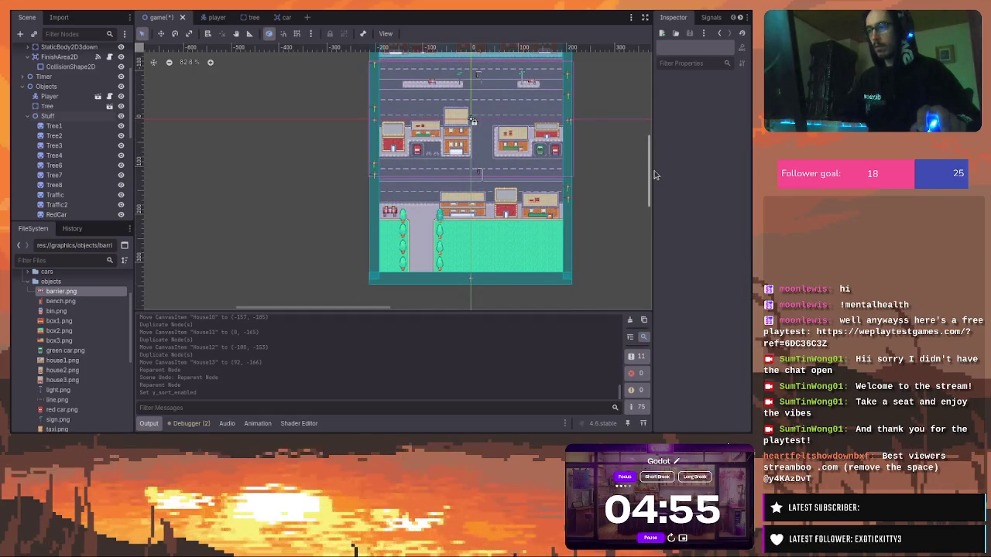
{"action": "scroll", "coordinate": [575, 205], "scroll_direction": "up", "scroll_amount": 3}
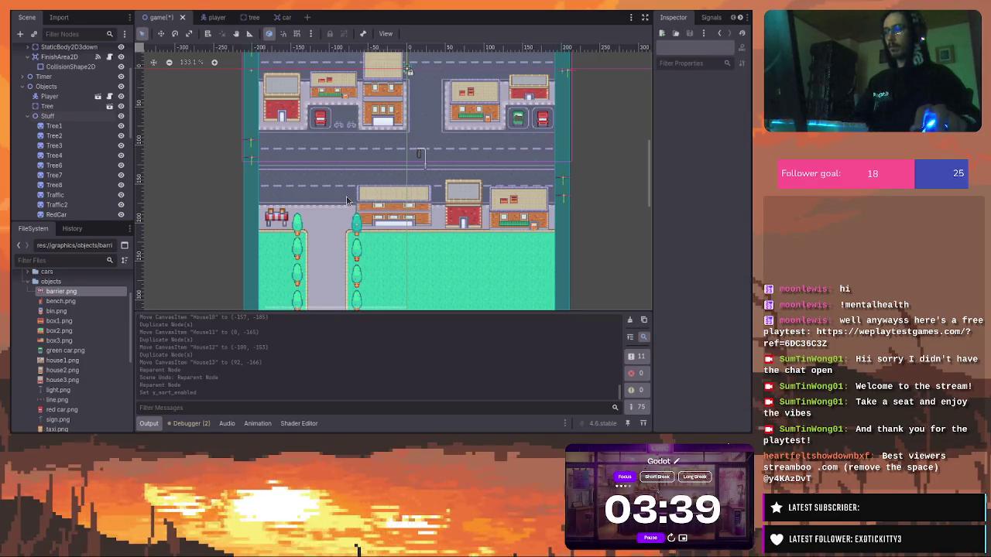
Add a StaticBody2D node as a child of Stuff
{"action": "scroll", "coordinate": [59, 133], "scroll_direction": "down", "scroll_amount": 4}
{"action": "scroll", "coordinate": [59, 133], "scroll_direction": "down", "scroll_amount": 4}
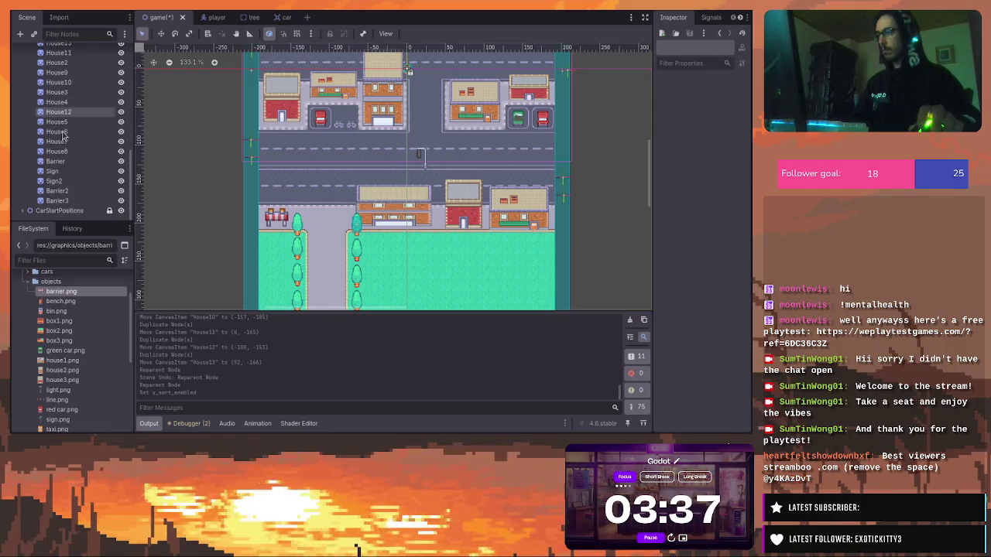
{"action": "scroll", "coordinate": [62, 136], "scroll_direction": "up", "scroll_amount": 6}
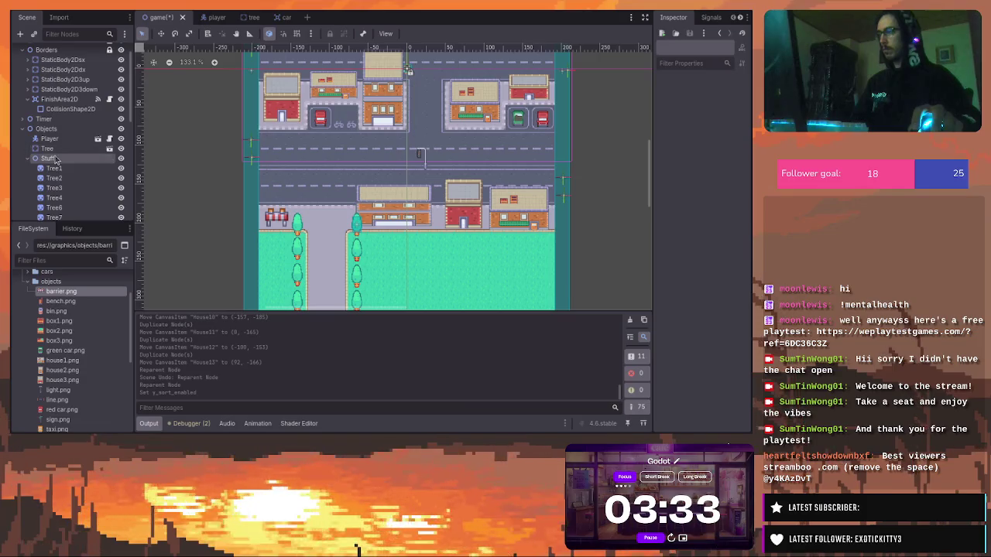
{"action": "left_click", "coordinate": [55, 158]}
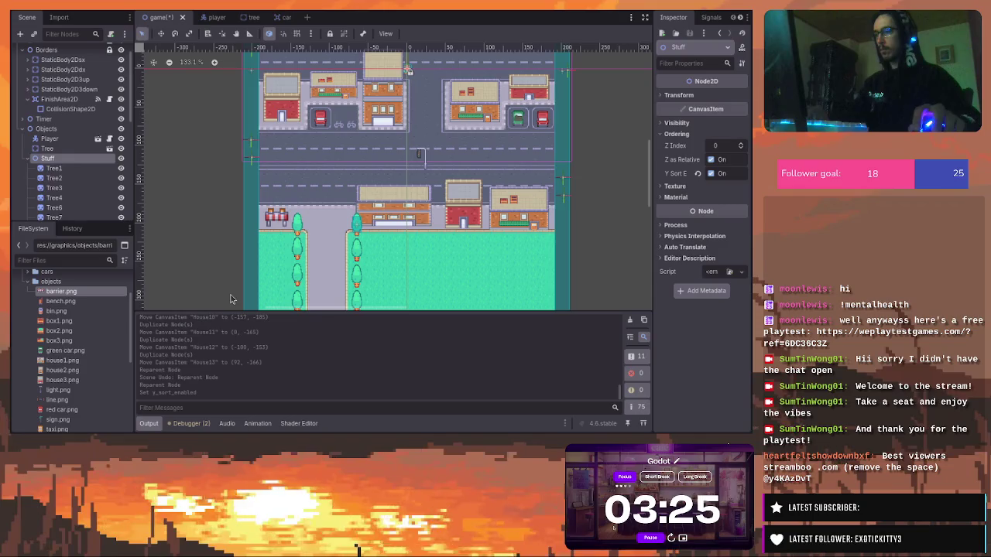
{"action": "key", "text": "Return"}
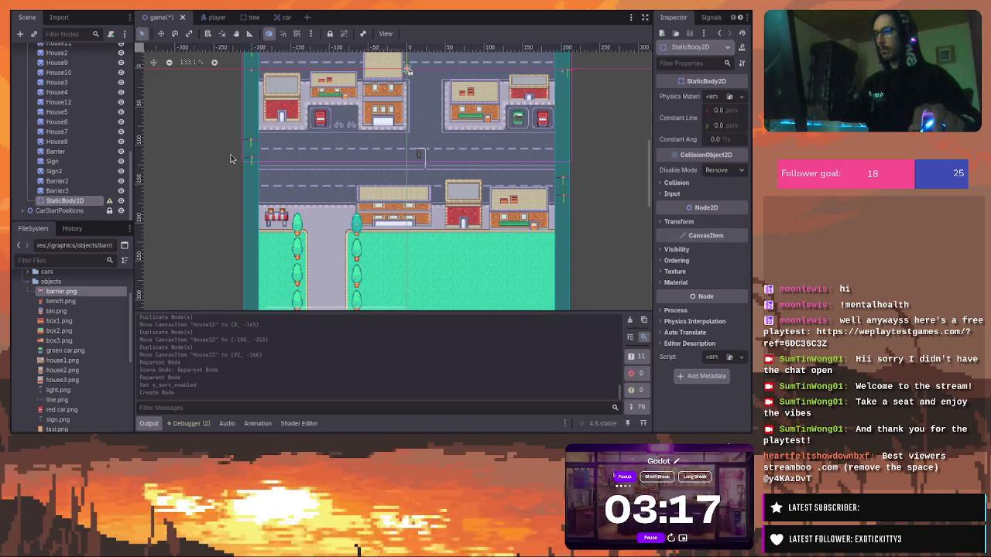
Give the StaticBody2D a CollisionShape2D child, then reselect the body to view its collision layer and mask
{"action": "key", "text": "Return"}
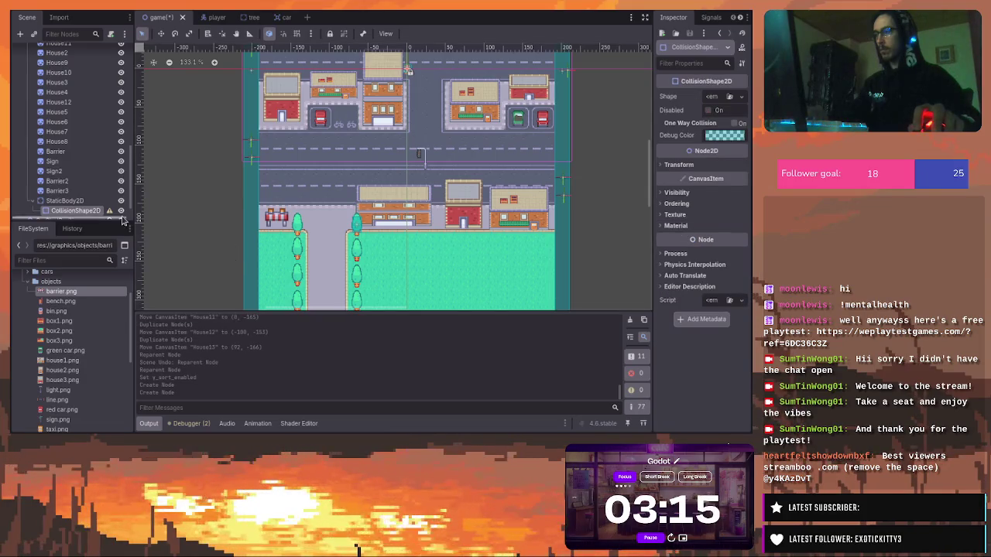
{"action": "scroll", "coordinate": [85, 164], "scroll_direction": "down", "scroll_amount": 1}
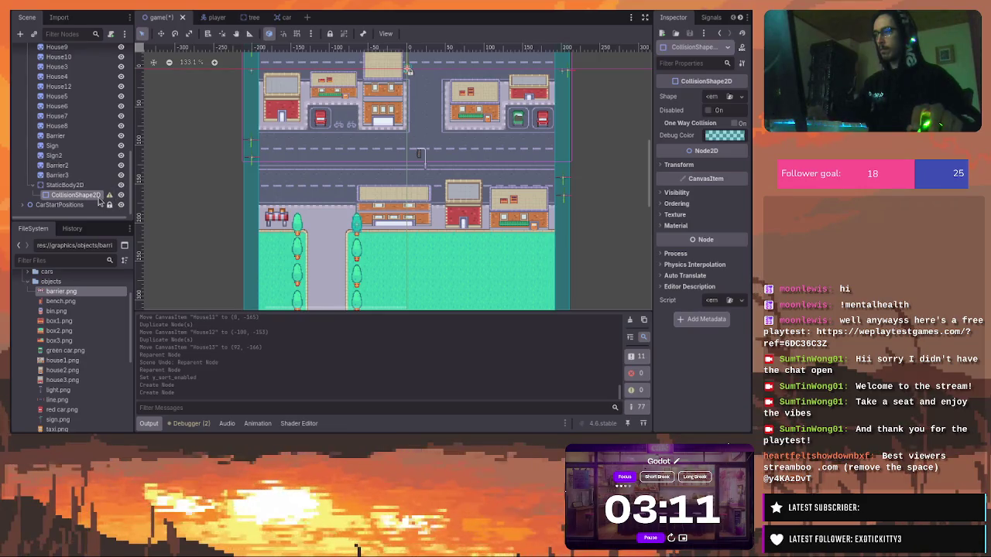
{"action": "scroll", "coordinate": [89, 171], "scroll_direction": "down", "scroll_amount": 5}
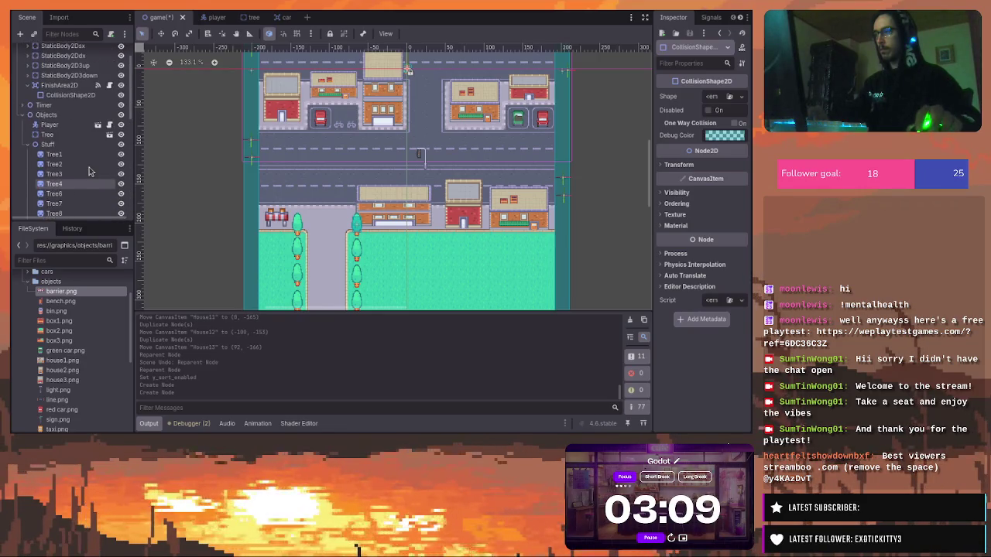
{"action": "scroll", "coordinate": [89, 169], "scroll_direction": "down", "scroll_amount": 5}
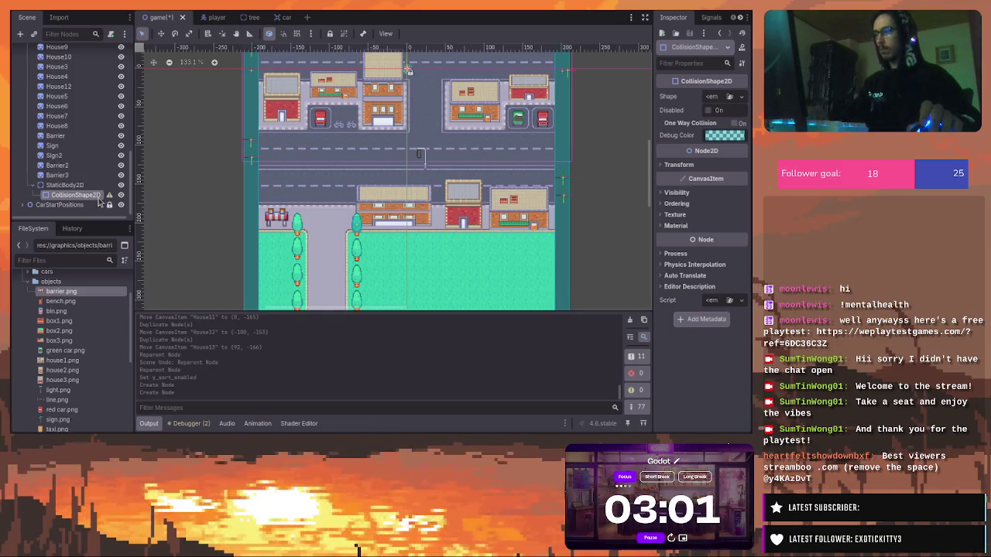
{"action": "left_click", "coordinate": [84, 187]}
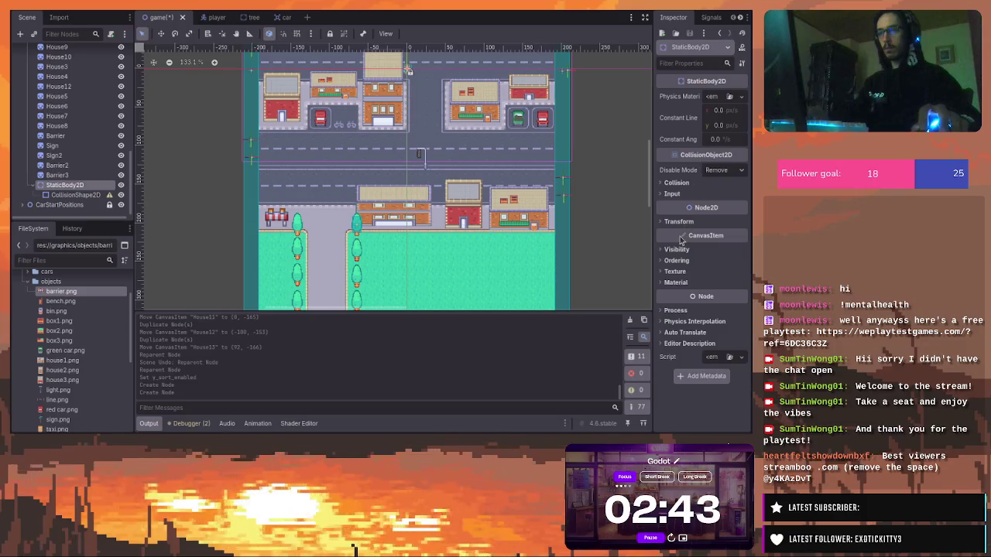
{"action": "left_click", "coordinate": [675, 183]}
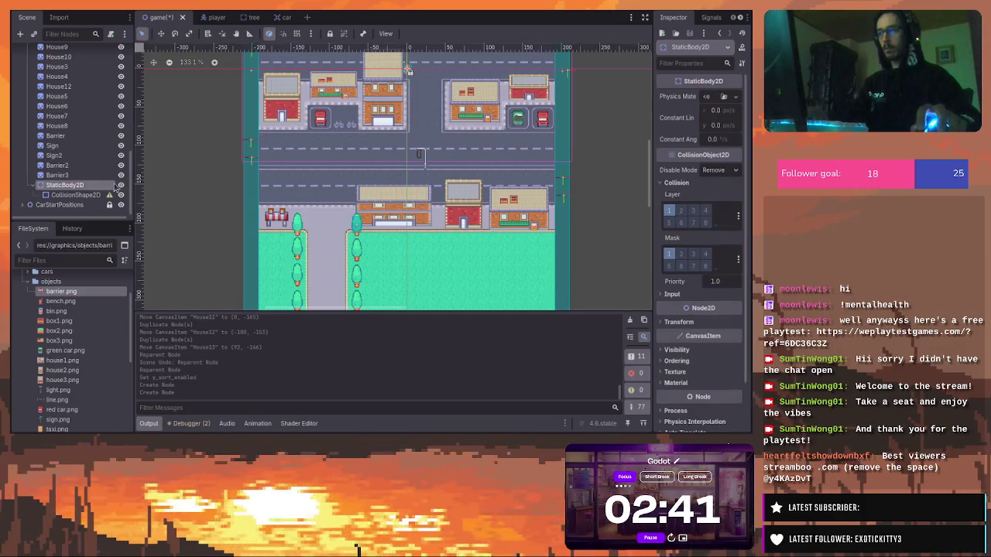
Clear collision mask layer 2 on the StaticBody2D, leaving only collision layer 1 set
{"action": "left_click", "coordinate": [62, 195]}
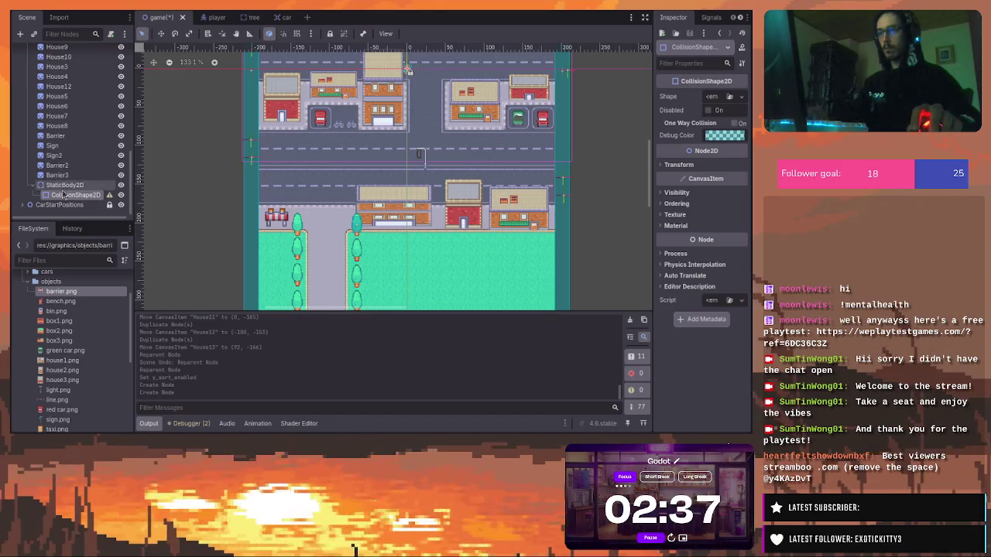
{"action": "left_click", "coordinate": [64, 185]}
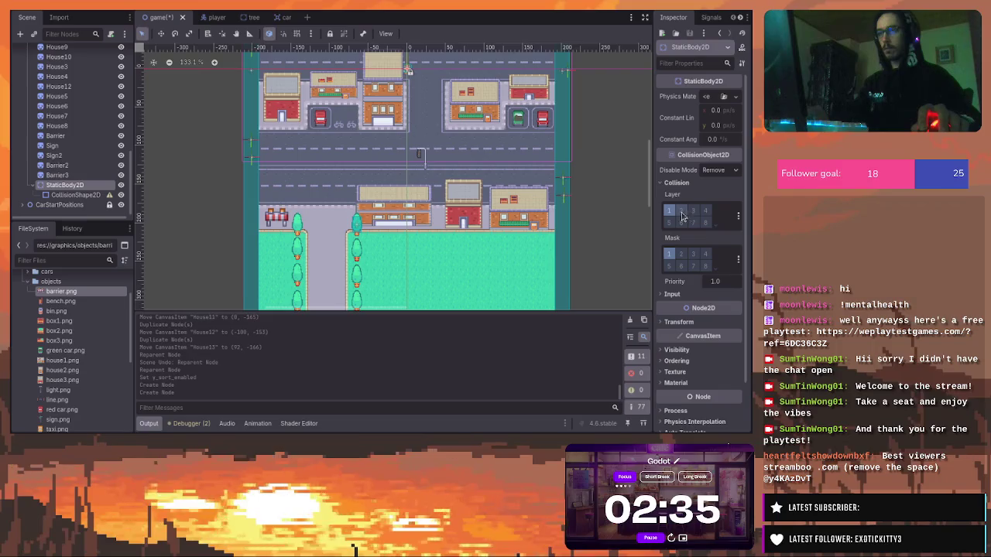
{"action": "left_click", "coordinate": [682, 255]}
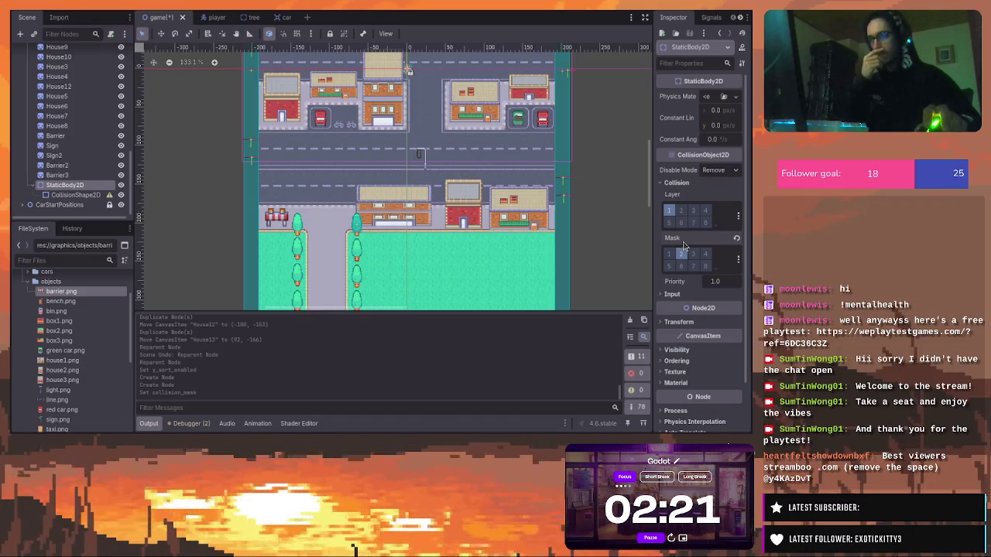
{"action": "left_click", "coordinate": [682, 253]}
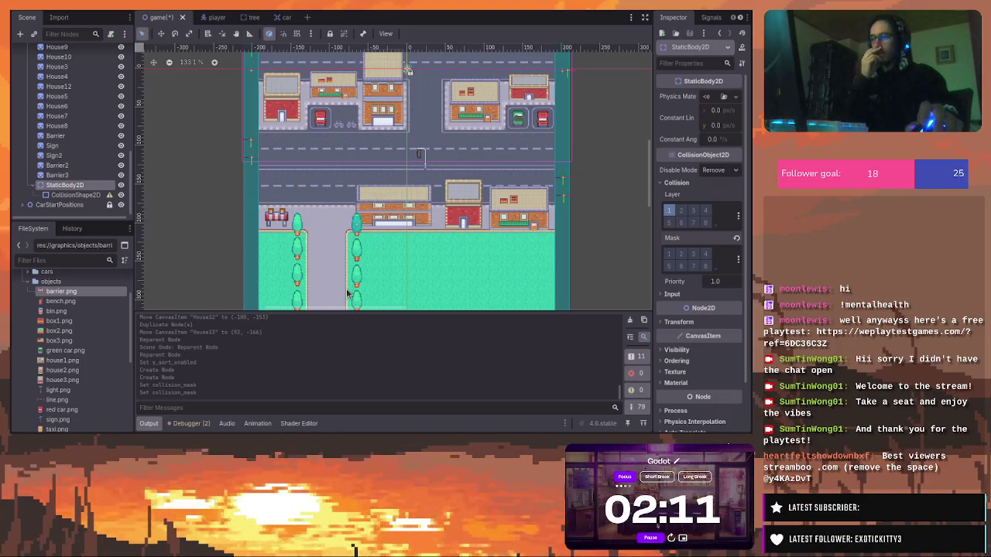
Assign a New RectangleShape2D to the StaticBody2D's CollisionShape2D and rotate the rectangle slightly to -1°
{"action": "scroll", "coordinate": [350, 287], "scroll_direction": "up", "scroll_amount": 1}
{"action": "left_click_drag", "start_coordinate": [655, 163], "coordinate": [652, 170]}
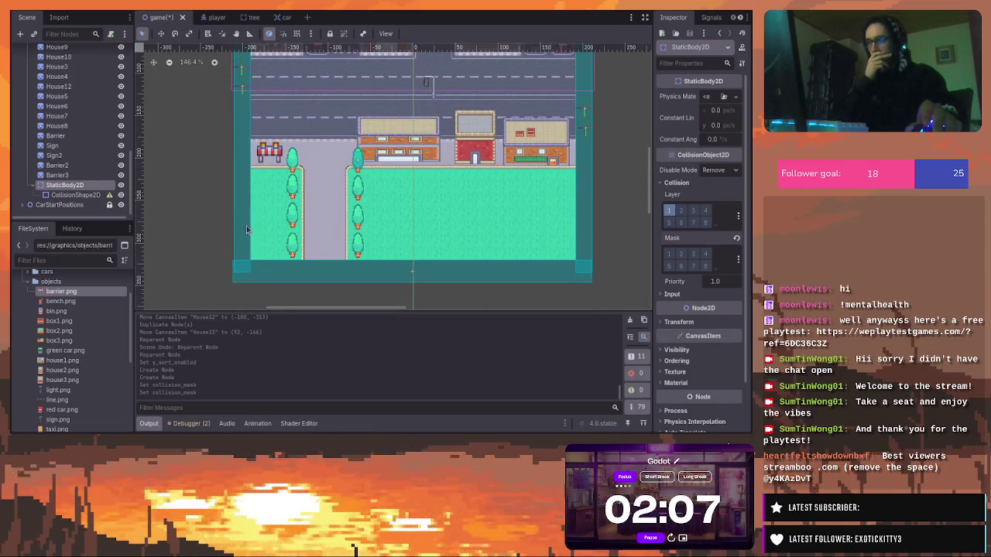
{"action": "scroll", "coordinate": [261, 223], "scroll_direction": "up", "scroll_amount": 4}
{"action": "scroll", "coordinate": [404, 160], "scroll_direction": "up", "scroll_amount": 2}
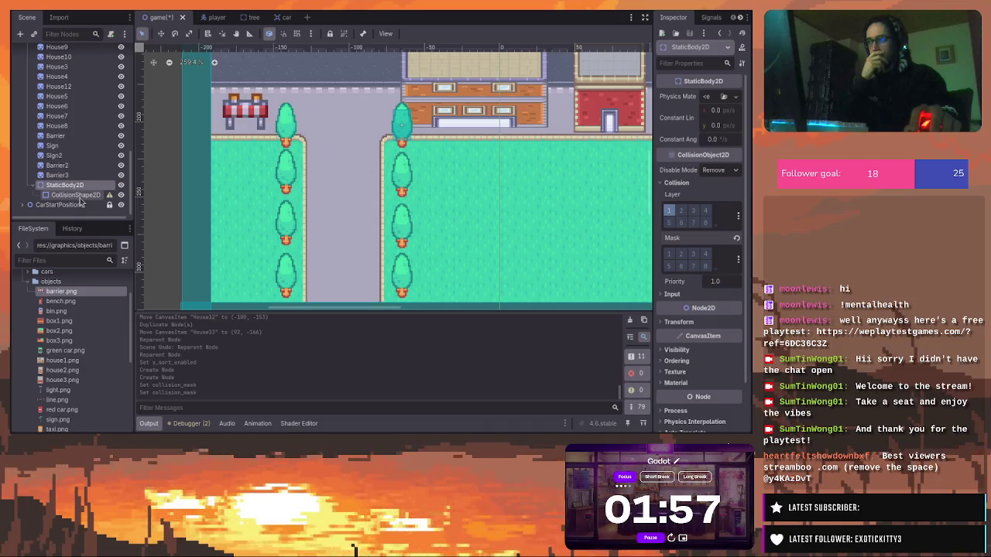
{"action": "left_click", "coordinate": [79, 197]}
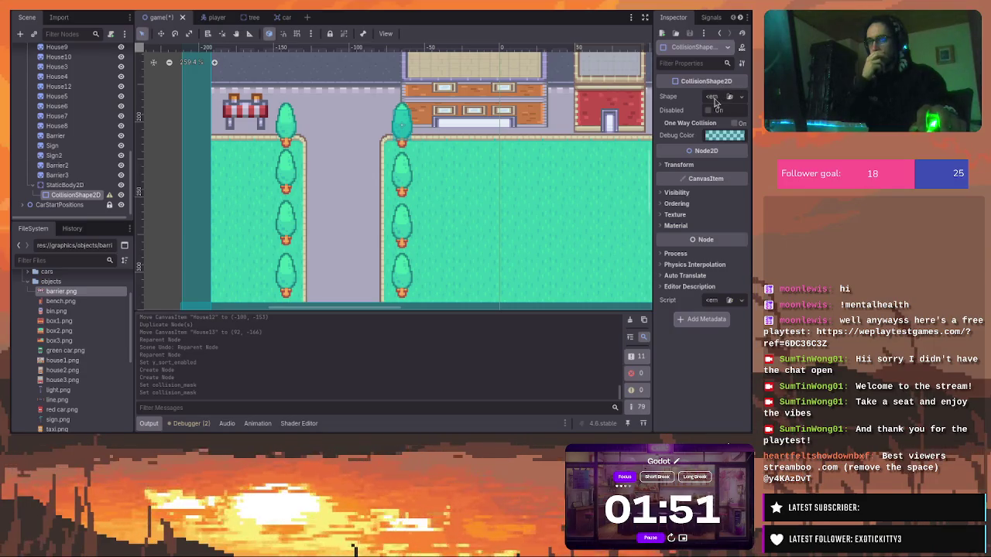
{"action": "left_click", "coordinate": [697, 167]}
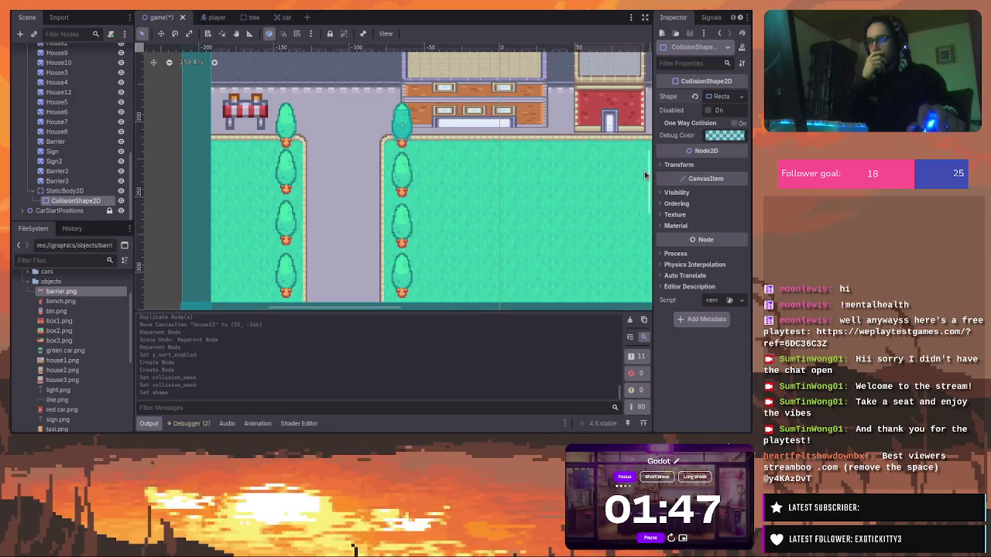
{"action": "scroll", "coordinate": [644, 167], "scroll_direction": "up", "scroll_amount": 5}
{"action": "scroll", "coordinate": [644, 155], "scroll_direction": "down", "scroll_amount": 3}
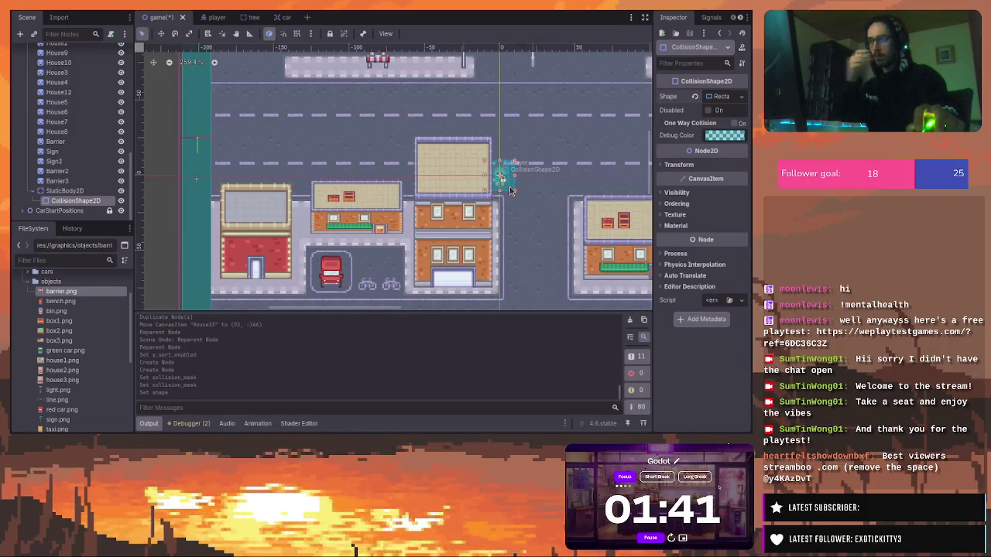
{"action": "mouse_move", "coordinate": [509, 191]}
{"action": "left_mouse_down"}
{"action": "mouse_move", "coordinate": [513, 200]}
{"action": "mouse_move", "coordinate": [493, 174]}
{"action": "mouse_move", "coordinate": [514, 191]}
{"action": "mouse_move", "coordinate": [507, 185]}
{"action": "mouse_move", "coordinate": [520, 220]}
{"action": "mouse_move", "coordinate": [500, 228]}
{"action": "mouse_move", "coordinate": [536, 276]}
{"action": "mouse_move", "coordinate": [513, 258]}
{"action": "left_mouse_up"}
Move the collision rectangle onto the top-left tree and nudge it up slightly
{"action": "scroll", "coordinate": [504, 233], "scroll_direction": "down", "scroll_amount": 4}
{"action": "scroll", "coordinate": [519, 233], "scroll_direction": "down", "scroll_amount": 1}
{"action": "scroll", "coordinate": [532, 196], "scroll_direction": "up", "scroll_amount": 3}
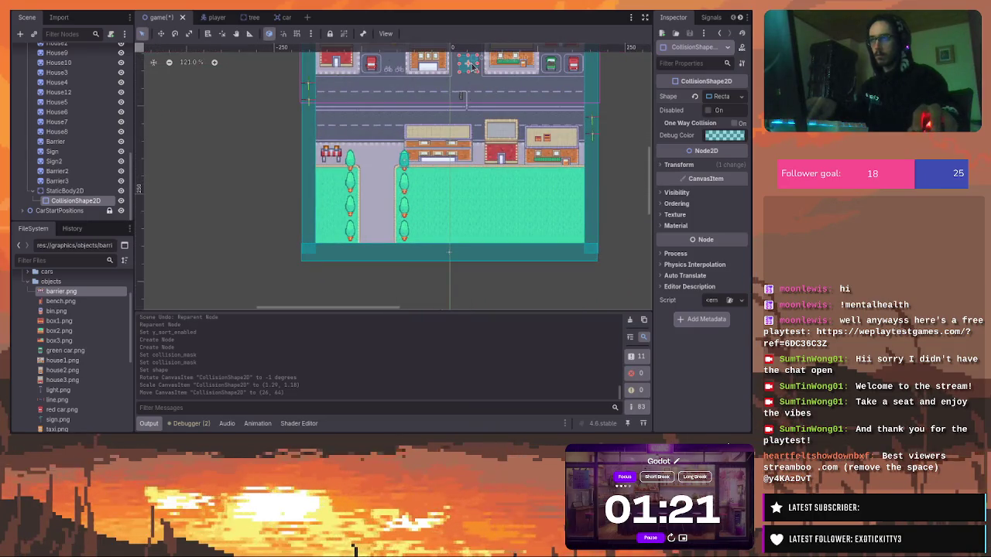
{"action": "mouse_move", "coordinate": [472, 70]}
{"action": "left_mouse_down"}
{"action": "mouse_move", "coordinate": [470, 124]}
{"action": "mouse_move", "coordinate": [369, 172]}
{"action": "mouse_move", "coordinate": [356, 155]}
{"action": "mouse_move", "coordinate": [359, 170]}
{"action": "left_mouse_up"}
{"action": "scroll", "coordinate": [358, 170], "scroll_direction": "up", "scroll_amount": 3}
{"action": "scroll", "coordinate": [357, 171], "scroll_direction": "up", "scroll_amount": 2}
{"action": "key", "text": "Up"}
{"action": "key", "text": "Up"}
{"action": "key", "text": "Up"}
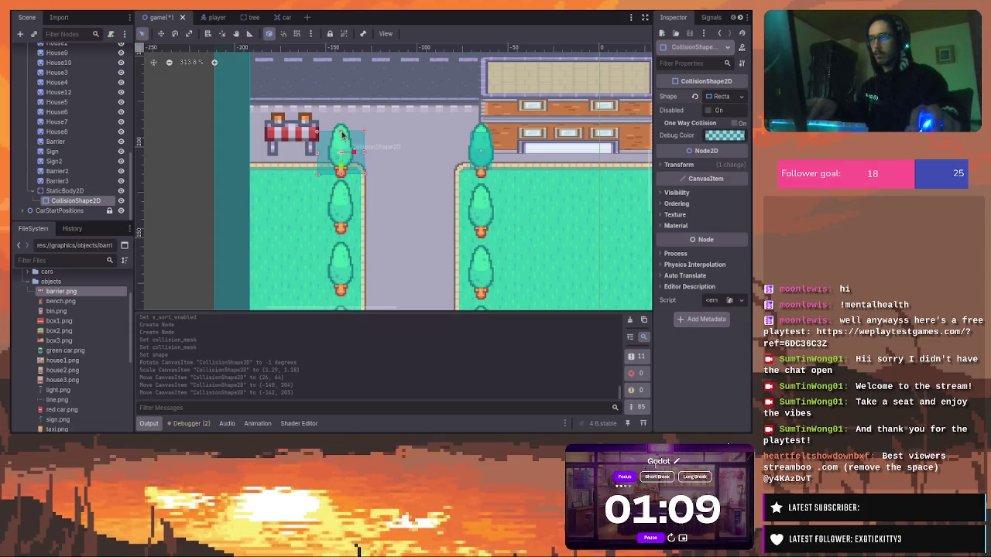
Resize the rectangle to cover the tree, then duplicate it as CollisionShape2D2
{"action": "left_click", "coordinate": [343, 138]}
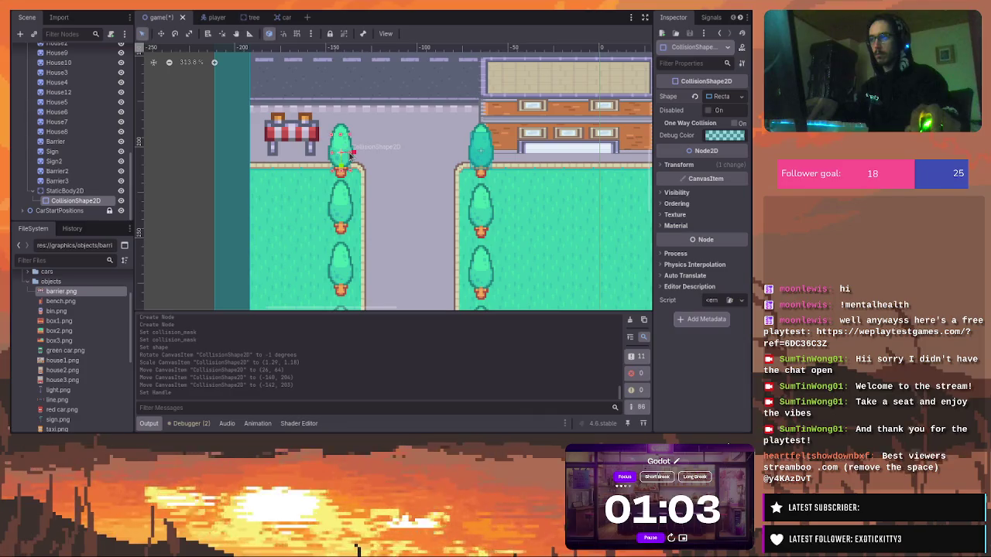
{"action": "left_click_drag", "start_coordinate": [352, 151], "coordinate": [330, 150]}
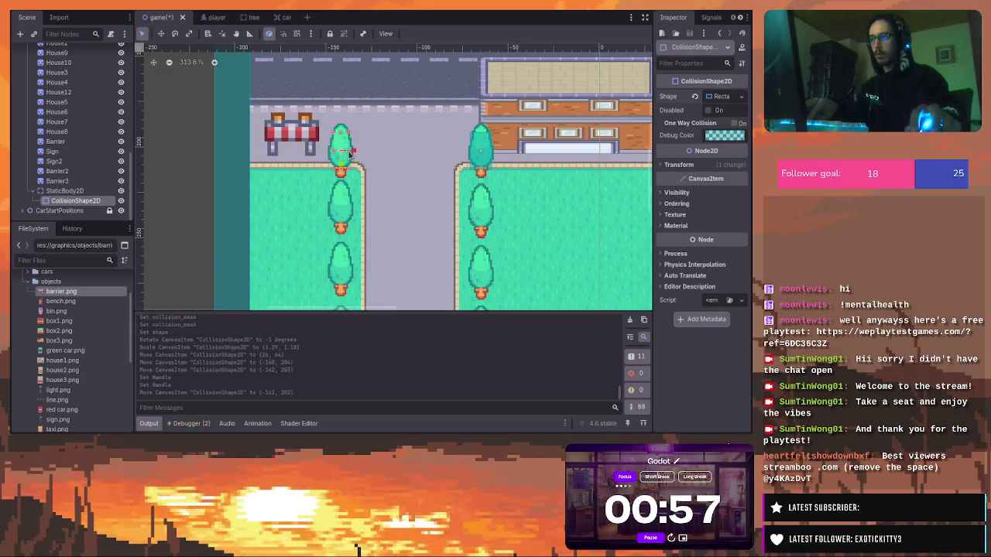
{"action": "left_click", "coordinate": [350, 155]}
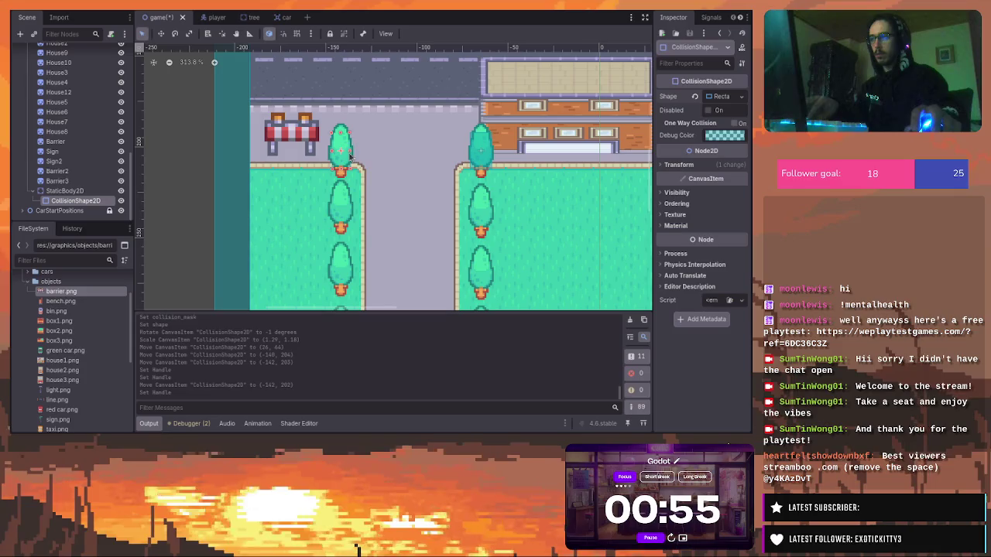
{"action": "scroll", "coordinate": [371, 178], "scroll_direction": "down", "scroll_amount": 1}
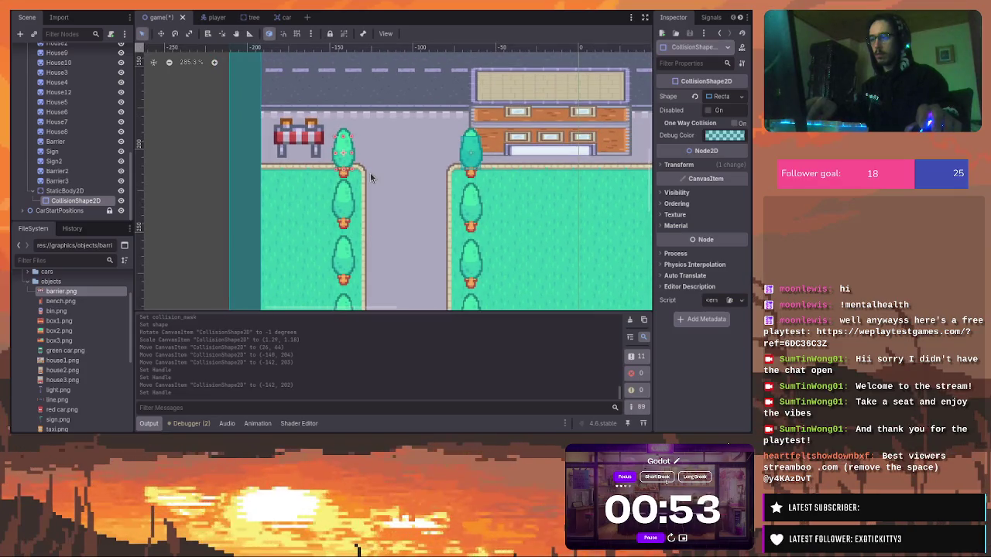
{"action": "key", "text": "ctrl+d"}
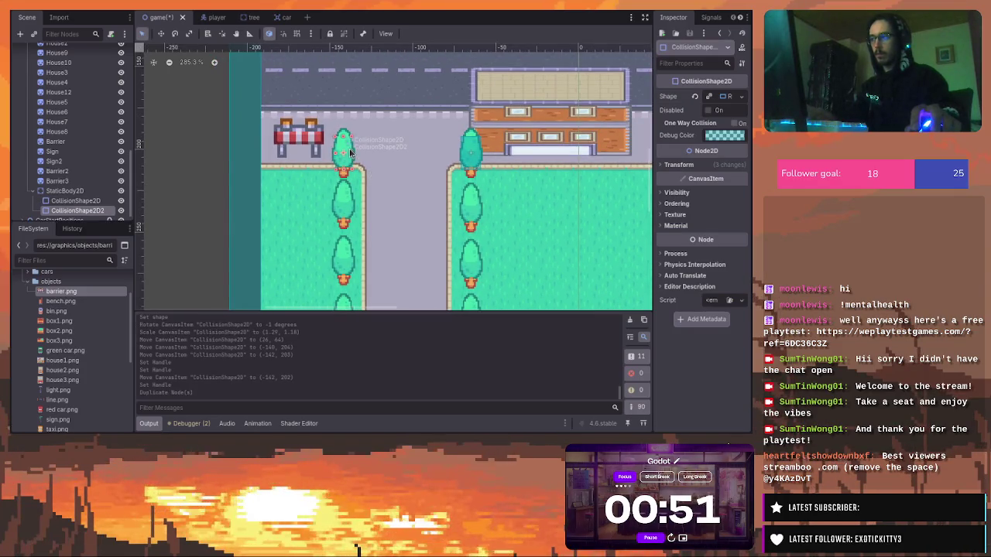
Place duplicated collision rectangles on the next two trees down the roadside
{"action": "mouse_move", "coordinate": [349, 151]}
{"action": "left_mouse_down"}
{"action": "mouse_move", "coordinate": [350, 200]}
{"action": "mouse_move", "coordinate": [473, 199]}
{"action": "left_mouse_up"}
{"action": "key", "text": "ctrl+d"}
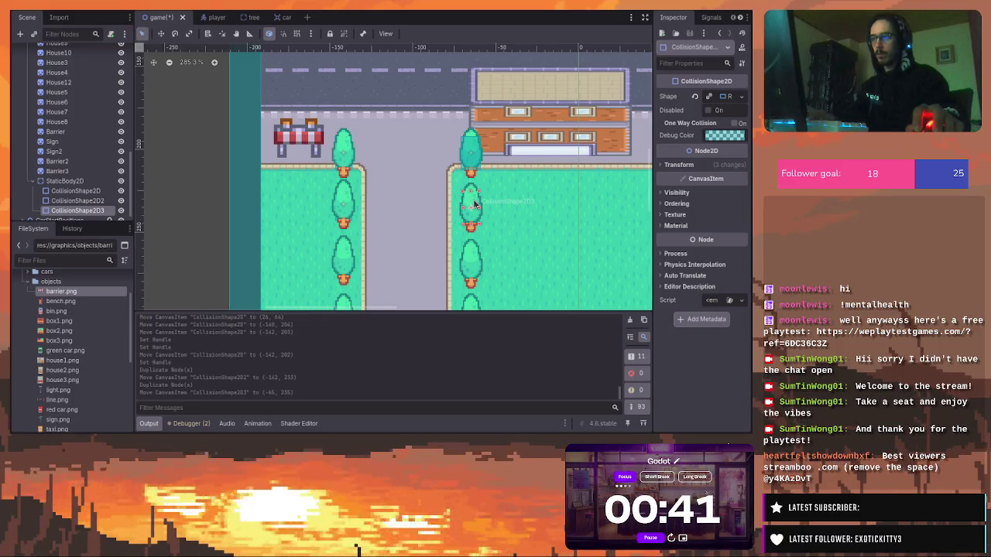
{"action": "key", "text": "ctrl+d"}
{"action": "mouse_move", "coordinate": [475, 204]}
{"action": "left_mouse_down"}
{"action": "mouse_move", "coordinate": [473, 261]}
{"action": "mouse_move", "coordinate": [345, 253]}
{"action": "left_mouse_up"}
Duplicate the rectangle again and move the copy onto the lowest left tree
{"action": "key", "text": "ctrl+d"}
{"action": "scroll", "coordinate": [604, 194], "scroll_direction": "down", "scroll_amount": 3}
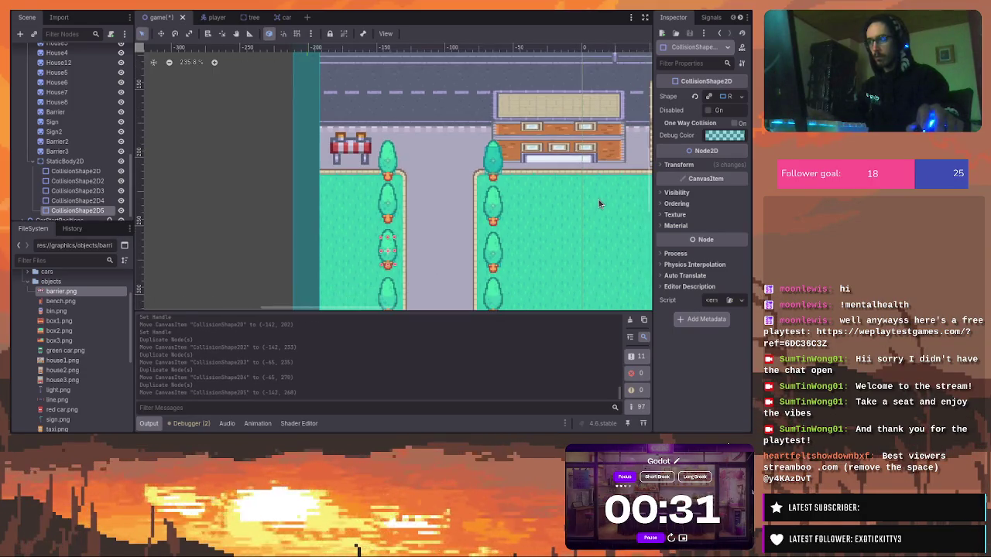
{"action": "scroll", "coordinate": [599, 267], "scroll_direction": "down", "scroll_amount": 1}
{"action": "scroll", "coordinate": [547, 160], "scroll_direction": "up", "scroll_amount": 2}
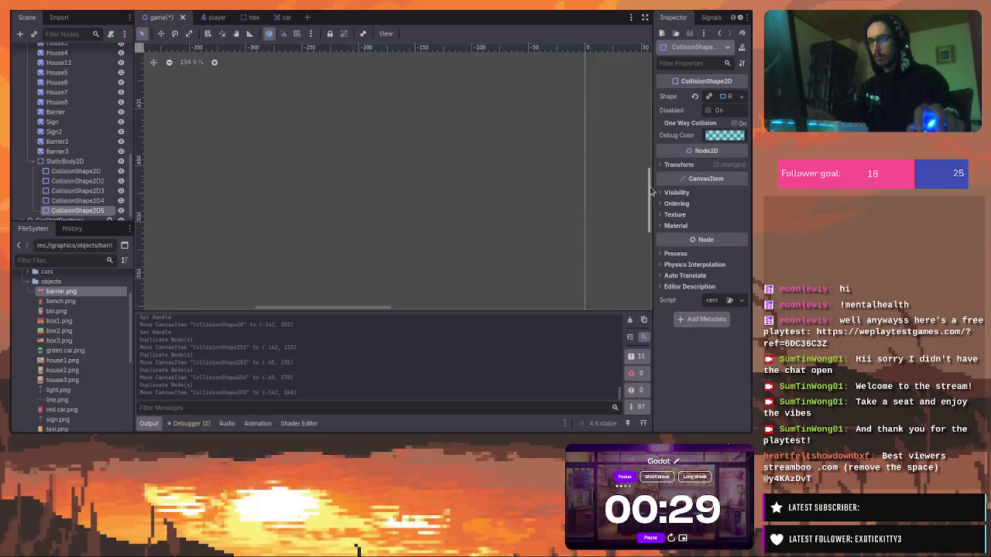
{"action": "scroll", "coordinate": [548, 160], "scroll_direction": "up", "scroll_amount": 1}
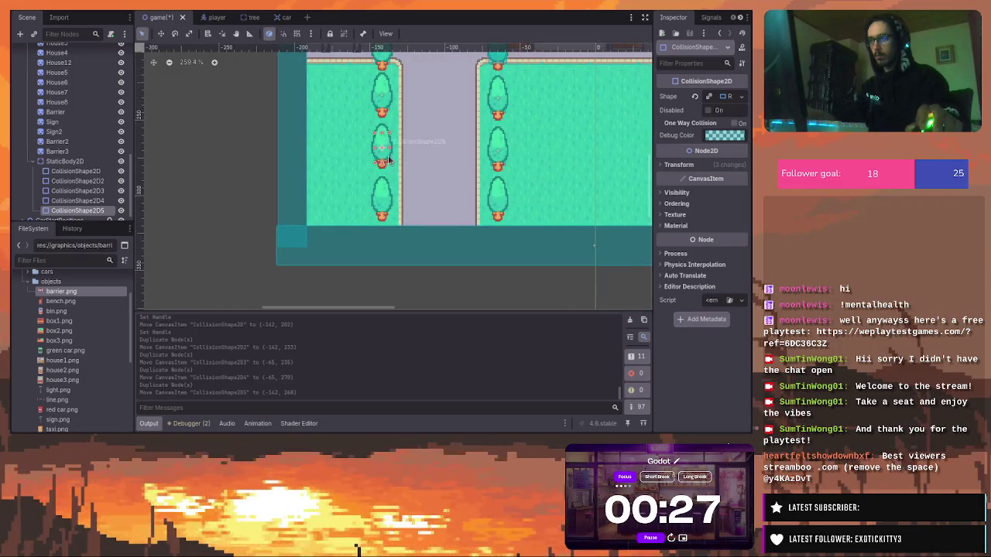
{"action": "key", "text": "ctrl+d"}
{"action": "mouse_move", "coordinate": [385, 144]}
{"action": "left_mouse_down"}
{"action": "mouse_move", "coordinate": [385, 192]}
{"action": "mouse_move", "coordinate": [500, 191]}
{"action": "left_mouse_up"}
Copy a rectangle onto the right-hand tree, deselect, then save and run with F5
{"action": "key", "text": "ctrl+d"}
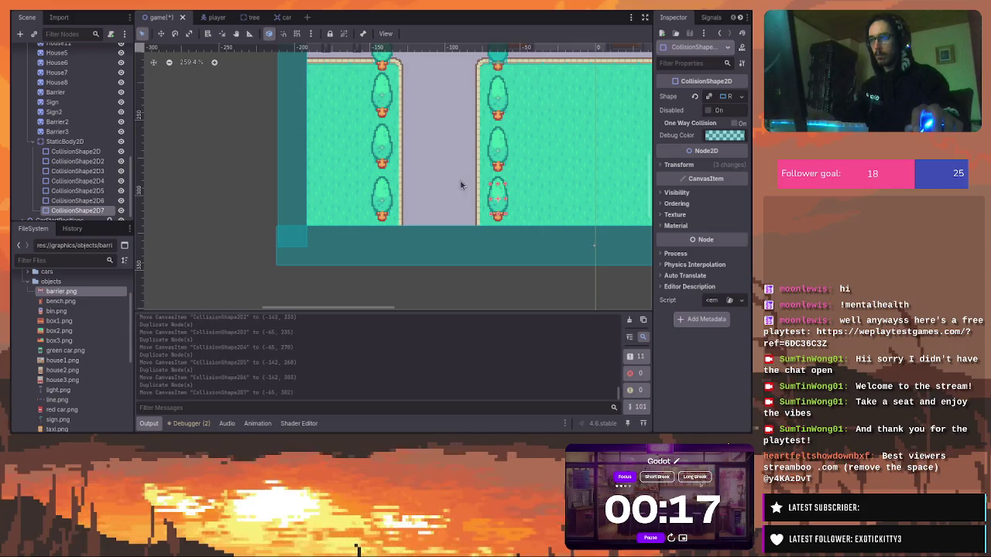
{"action": "left_click", "coordinate": [382, 194]}
{"action": "left_click", "coordinate": [429, 183]}
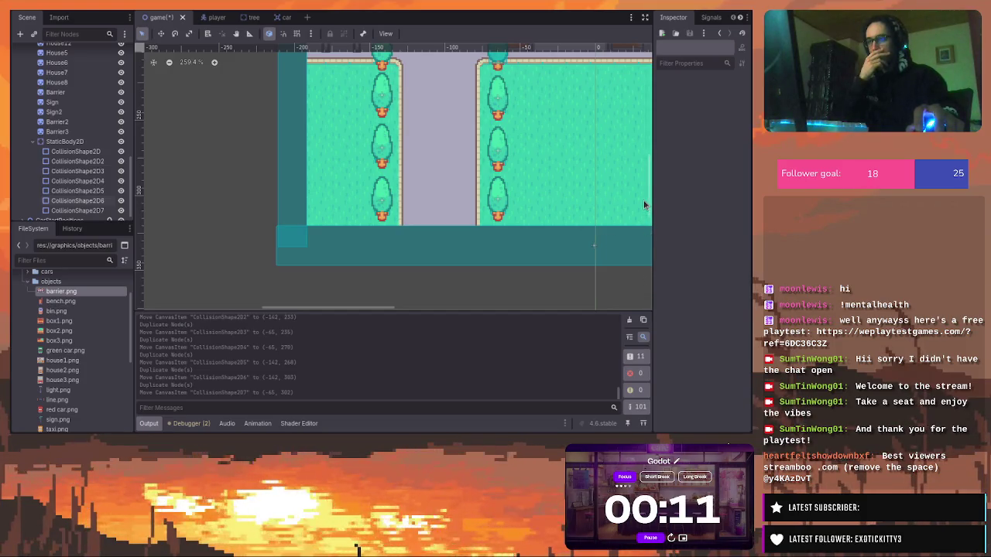
{"action": "scroll", "coordinate": [648, 207], "scroll_direction": "up", "scroll_amount": 5}
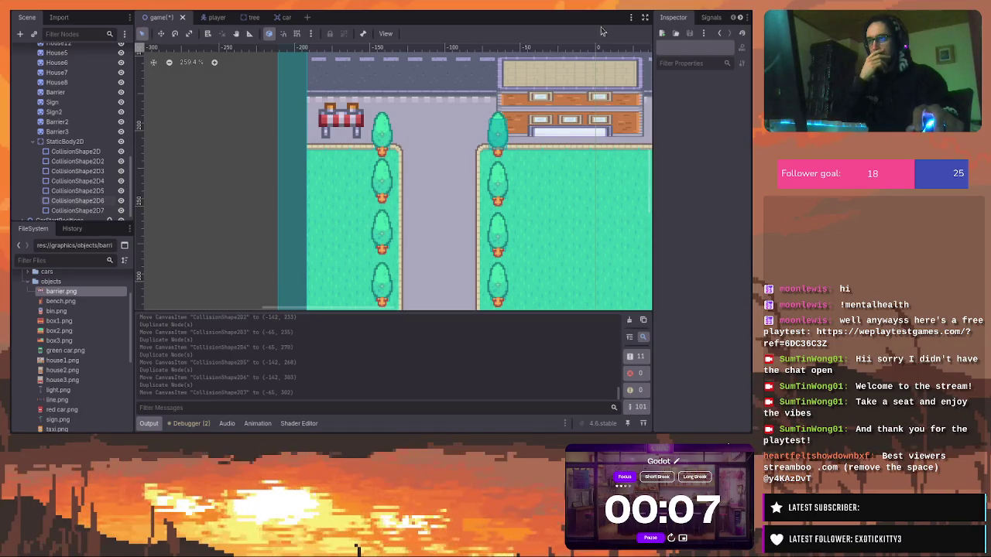
{"action": "key", "text": "F5"}
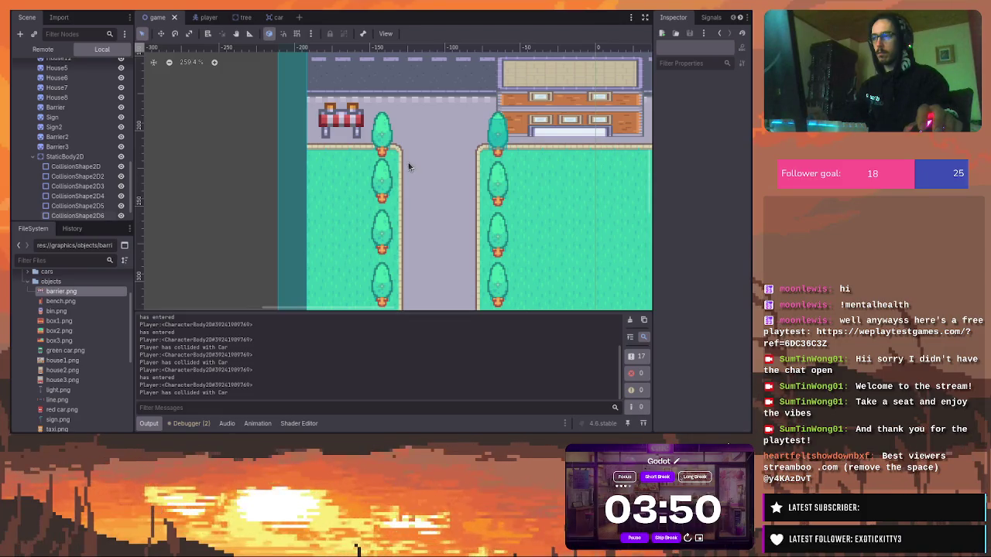
Stop the game with F8 and zoom out to show the whole city map
{"action": "key", "text": "F8"}
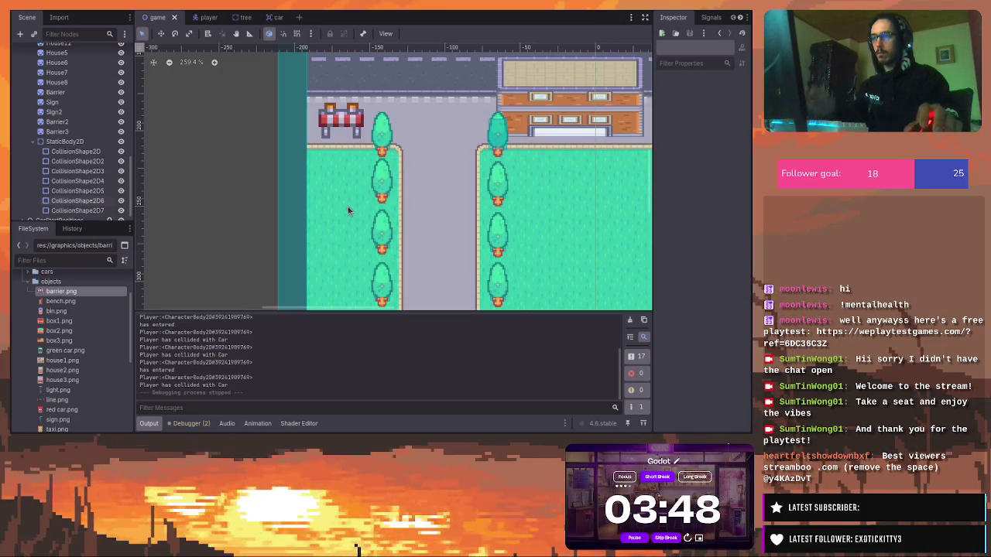
{"action": "scroll", "coordinate": [476, 189], "scroll_direction": "down", "scroll_amount": 4}
{"action": "scroll", "coordinate": [548, 178], "scroll_direction": "down", "scroll_amount": 2}
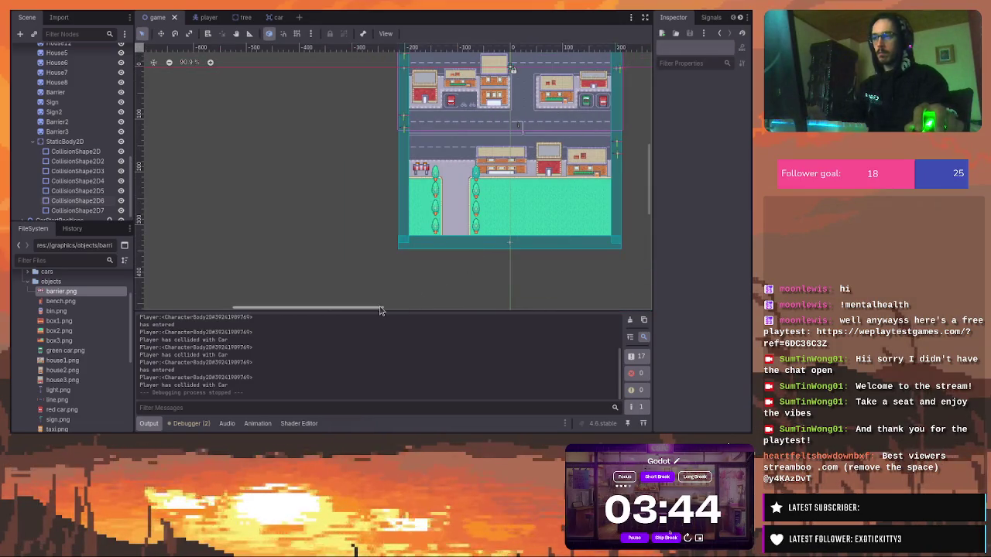
{"action": "left_click", "coordinate": [409, 308]}
{"action": "left_click_drag", "start_coordinate": [649, 172], "coordinate": [649, 152]}
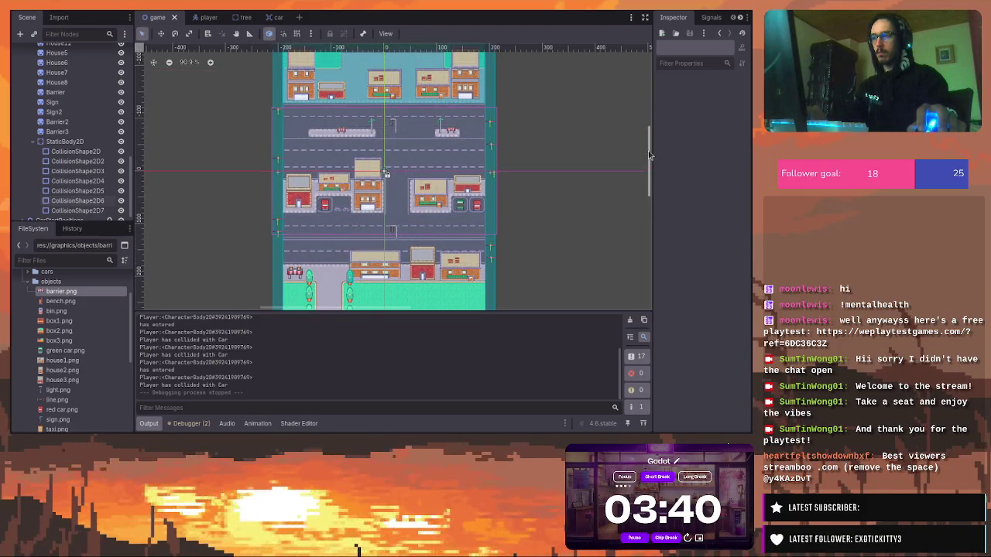